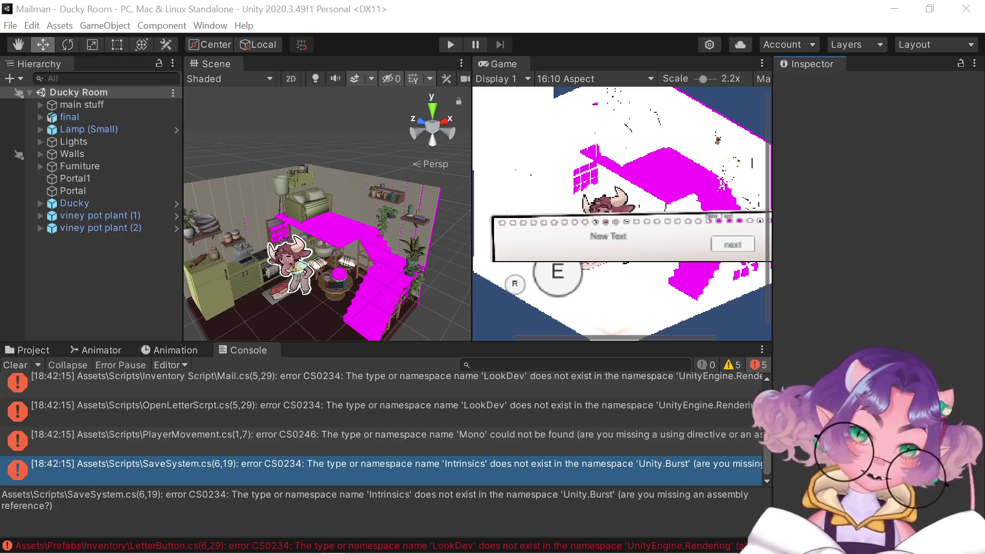
Pan the Scene view with the Hand tool so the Ducky Room shifts upward
{"action": "mouse_move", "coordinate": [349, 221]}
{"action": "left_mouse_down"}
{"action": "mouse_move", "coordinate": [373, 162]}
{"action": "mouse_move", "coordinate": [375, 126]}
{"action": "mouse_move", "coordinate": [378, 143]}
{"action": "left_mouse_up"}
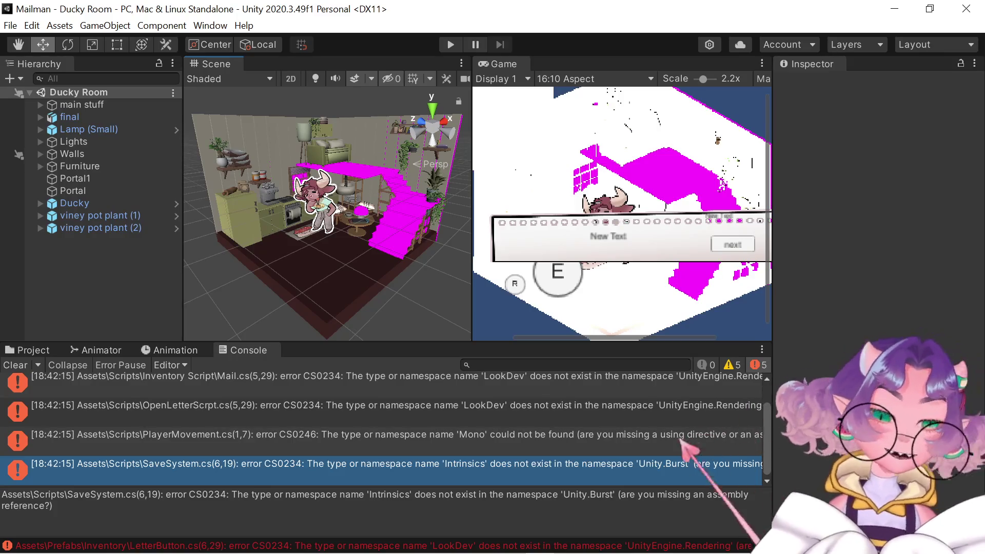
Zoom out on the room, press Play, and enlarge the Console to show all five compile errors
{"action": "scroll", "coordinate": [412, 257], "scroll_direction": "down", "scroll_amount": 2}
{"action": "mouse_move", "coordinate": [411, 287]}
{"action": "left_mouse_down"}
{"action": "mouse_move", "coordinate": [411, 239]}
{"action": "mouse_move", "coordinate": [418, 308]}
{"action": "left_mouse_up"}
{"action": "left_click", "coordinate": [450, 45]}
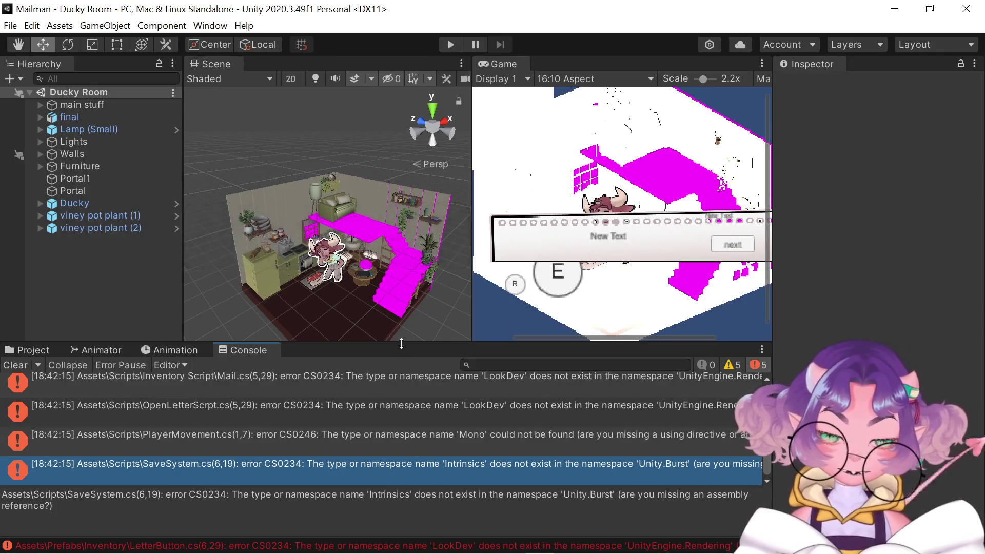
{"action": "left_click_drag", "start_coordinate": [401, 342], "coordinate": [399, 255]}
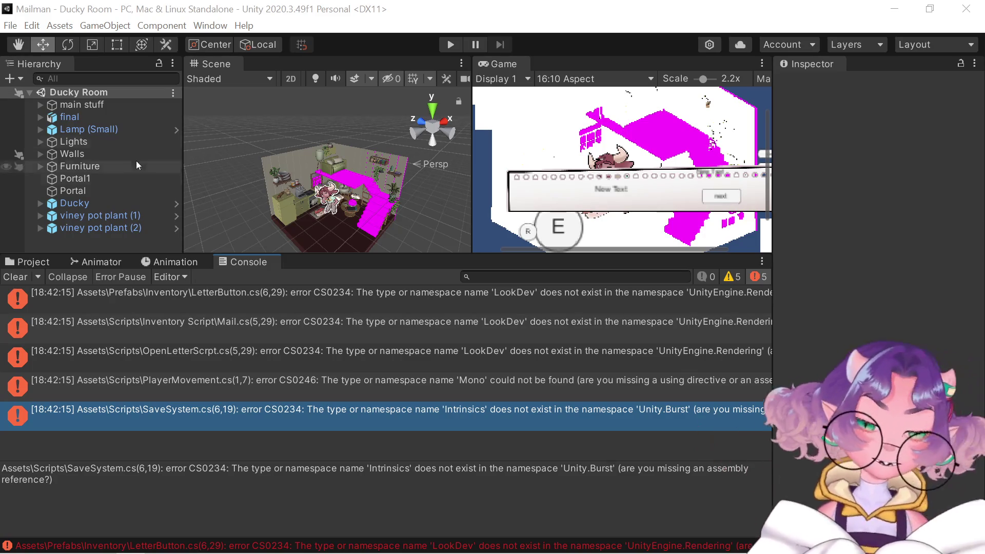
Refresh the Assets folder from its right-click menu in the Project window
{"action": "left_click", "coordinate": [106, 26]}
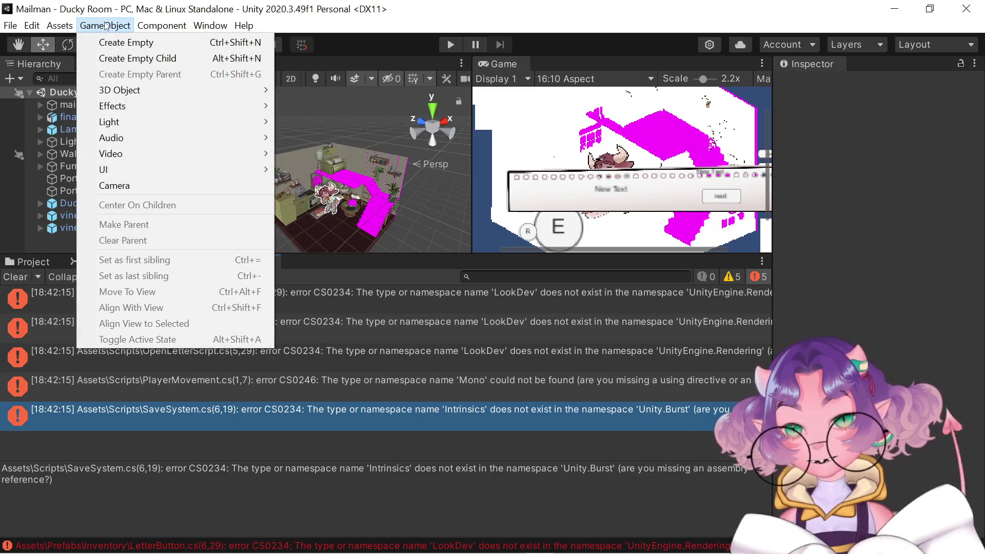
{"action": "left_click", "coordinate": [106, 26]}
{"action": "left_click", "coordinate": [49, 264]}
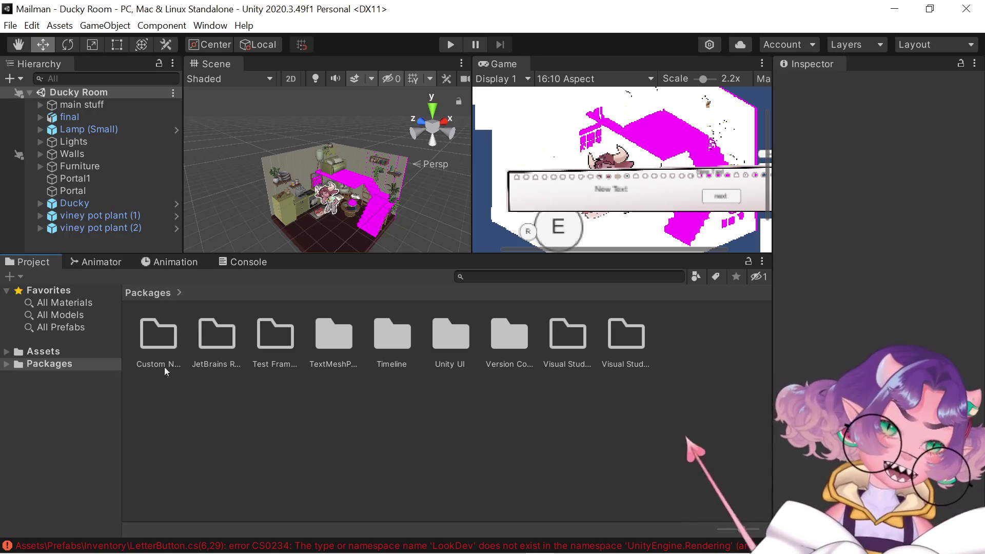
{"action": "right_click", "coordinate": [277, 399]}
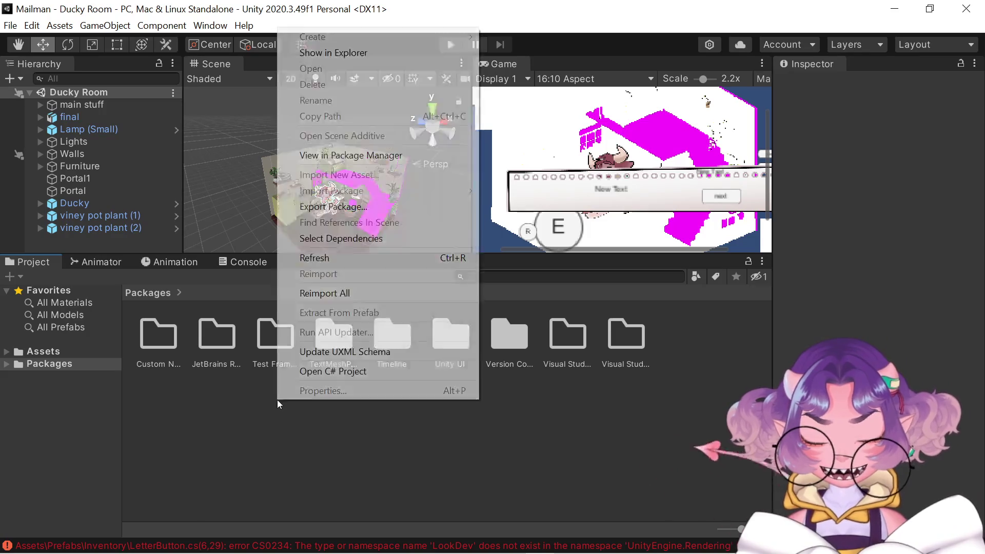
{"action": "right_click", "coordinate": [171, 436]}
{"action": "left_click", "coordinate": [40, 351]}
{"action": "right_click", "coordinate": [40, 352]}
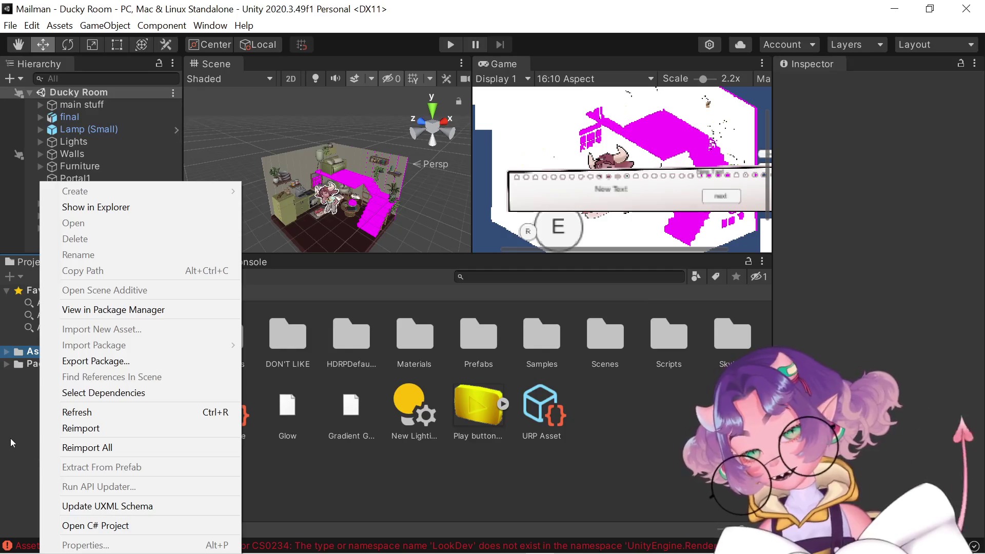
{"action": "left_click", "coordinate": [60, 411]}
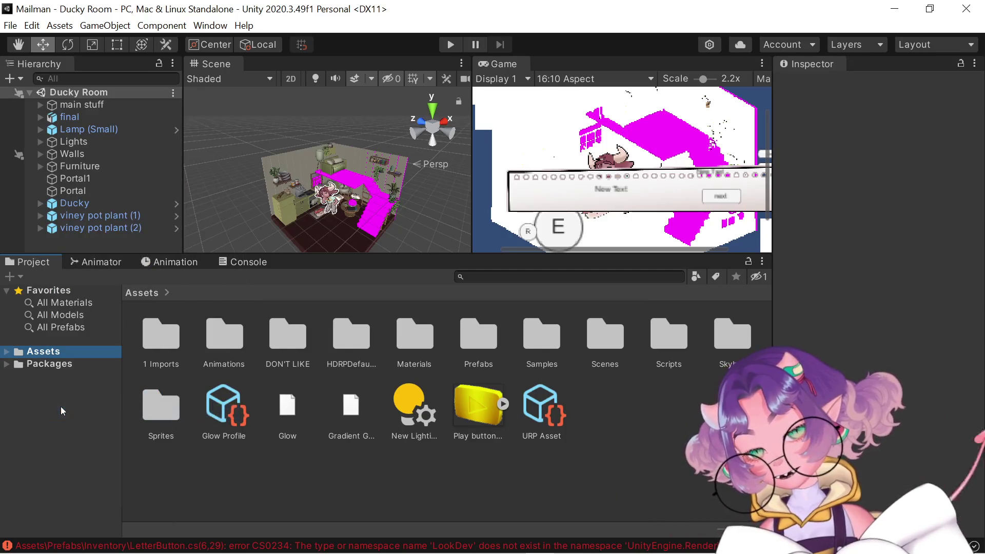
Refresh the Packages folder from its right-click menu
{"action": "left_click", "coordinate": [30, 364]}
{"action": "right_click", "coordinate": [30, 364]}
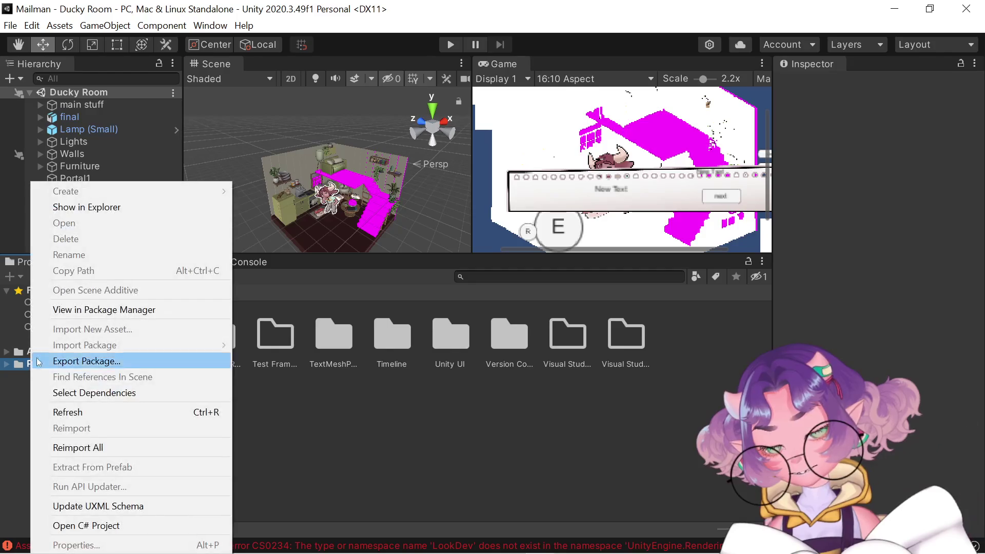
{"action": "left_click", "coordinate": [56, 414]}
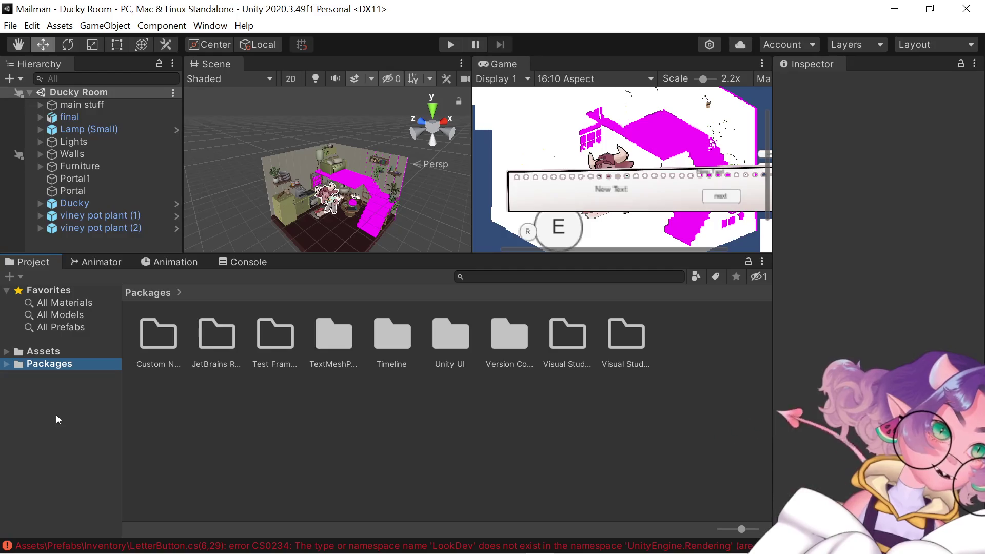
{"action": "right_click", "coordinate": [22, 262]}
{"action": "key", "text": "Escape"}
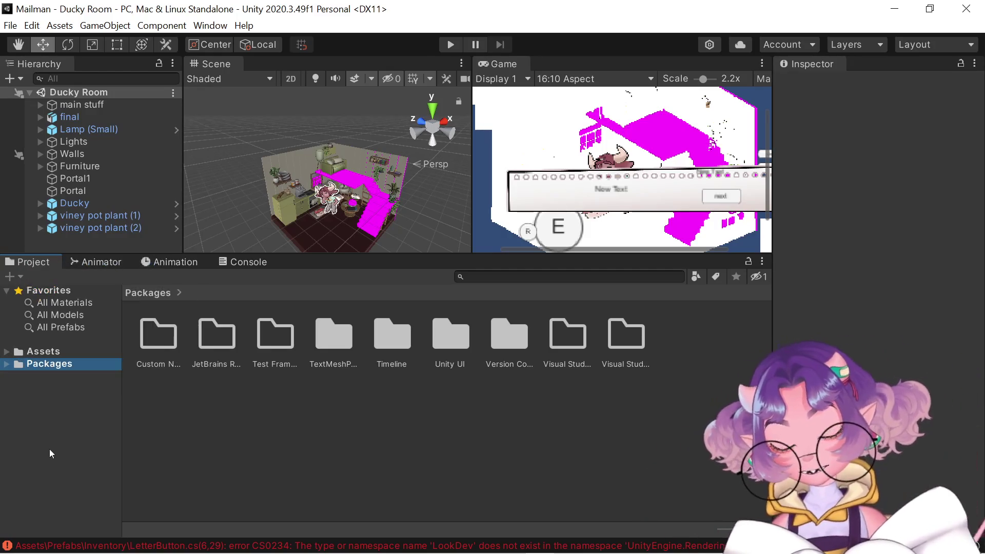
Refresh the Assets folder once more so the project contents are current
{"action": "left_click", "coordinate": [15, 354]}
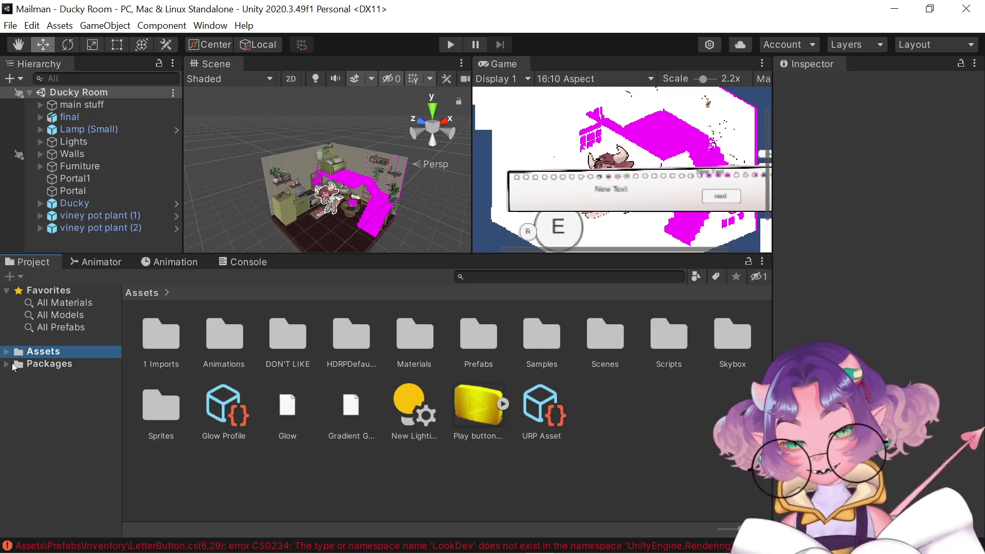
{"action": "double_click", "coordinate": [12, 366]}
{"action": "right_click", "coordinate": [38, 363]}
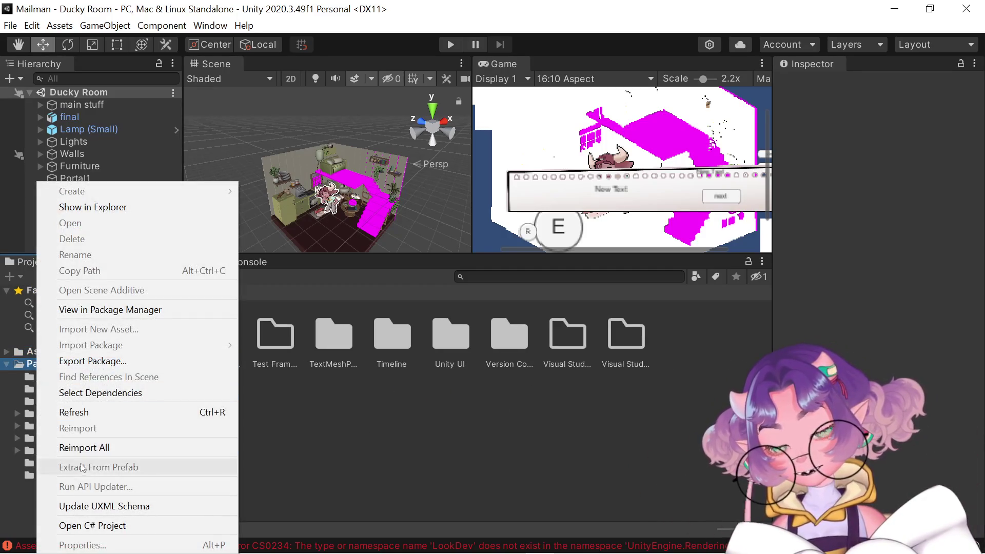
{"action": "left_click", "coordinate": [73, 412]}
{"action": "left_click", "coordinate": [45, 354]}
{"action": "right_click", "coordinate": [45, 353]}
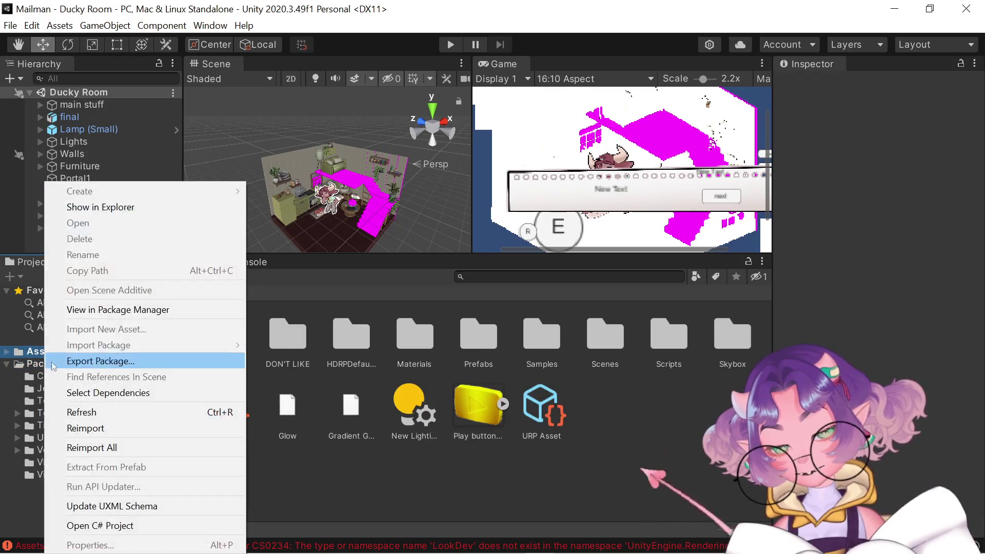
{"action": "left_click", "coordinate": [77, 410]}
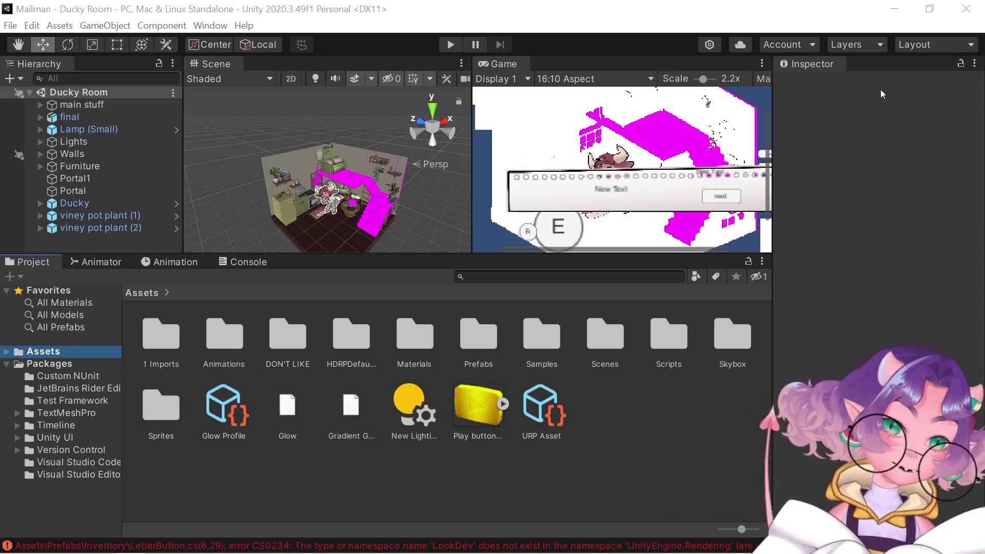
Quit the Unity editor with the window's Close button
{"action": "left_click", "coordinate": [967, 10]}
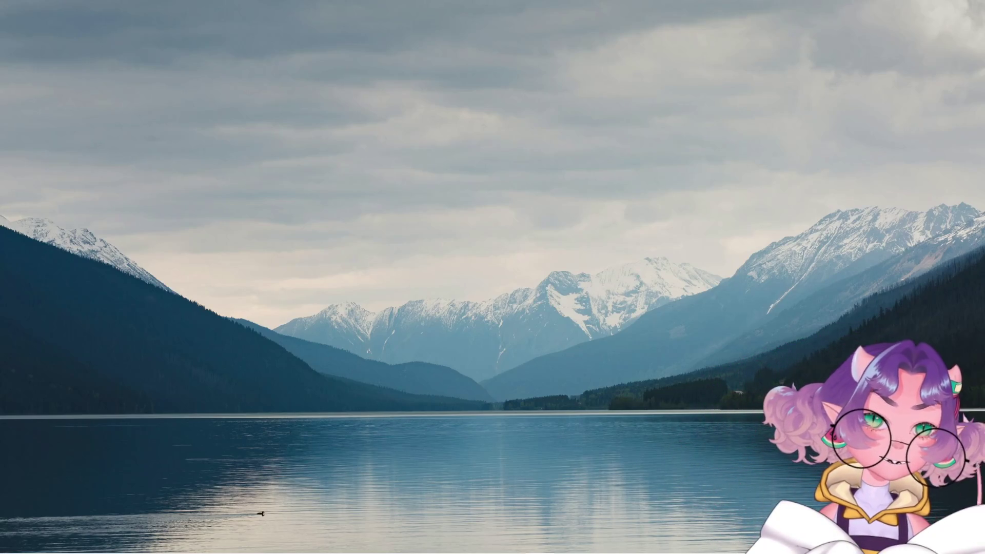
Choose Ignore in the Enter Safe Mode? prompt, then view the five compile errors in the Console
{"action": "mouse_move", "coordinate": [739, 128]}
{"action": "left_mouse_down"}
{"action": "mouse_move", "coordinate": [716, 210]}
{"action": "mouse_move", "coordinate": [517, 235]}
{"action": "left_mouse_up"}
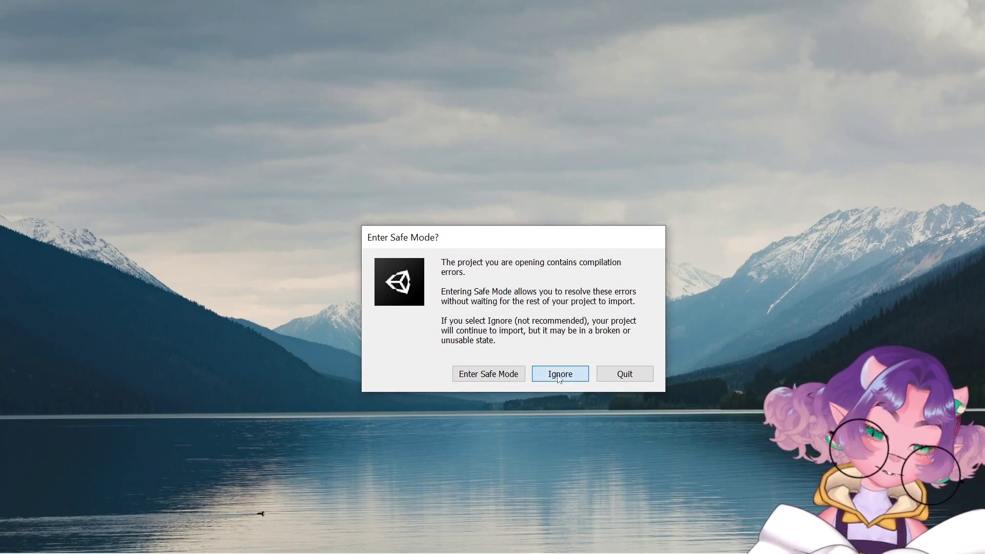
{"action": "left_click", "coordinate": [559, 378]}
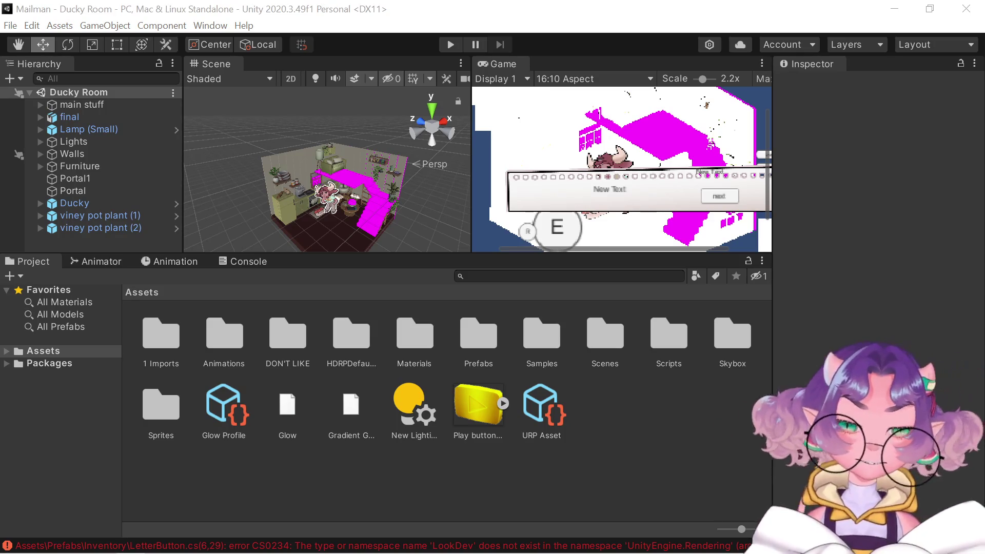
{"action": "left_click", "coordinate": [231, 264]}
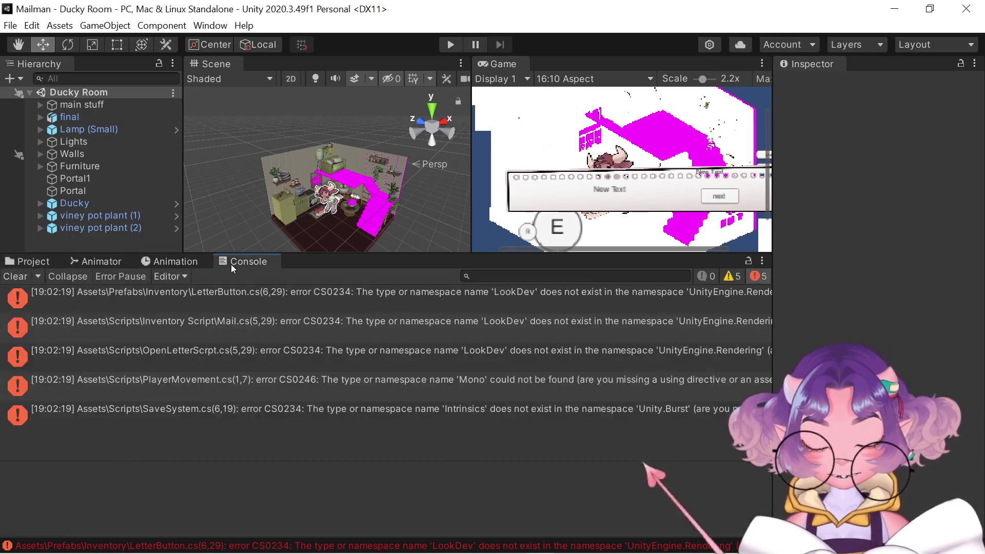
{"action": "left_click", "coordinate": [856, 326]}
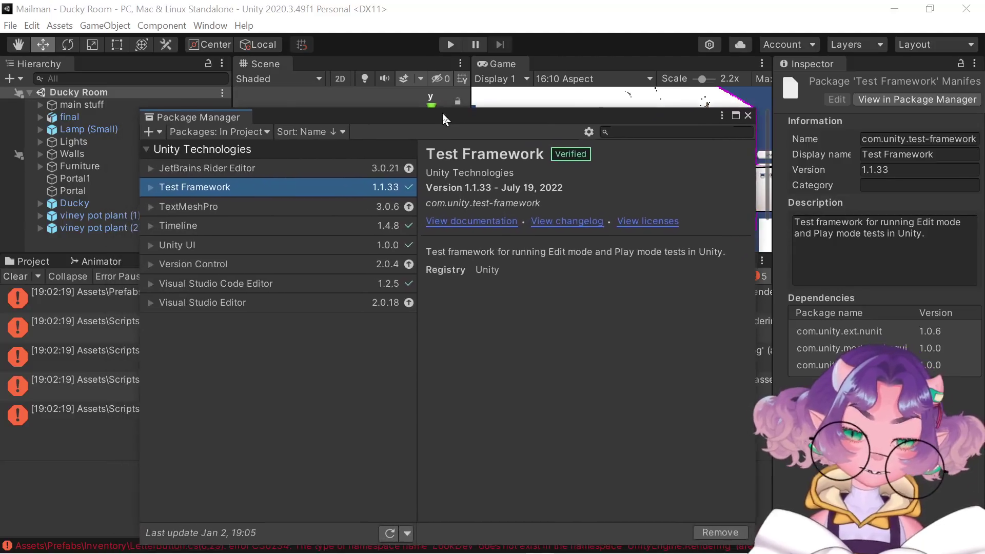
Position the Package Manager window showing in-project packages like Test Framework 1.1.33
{"action": "left_click_drag", "start_coordinate": [442, 112], "coordinate": [450, 104]}
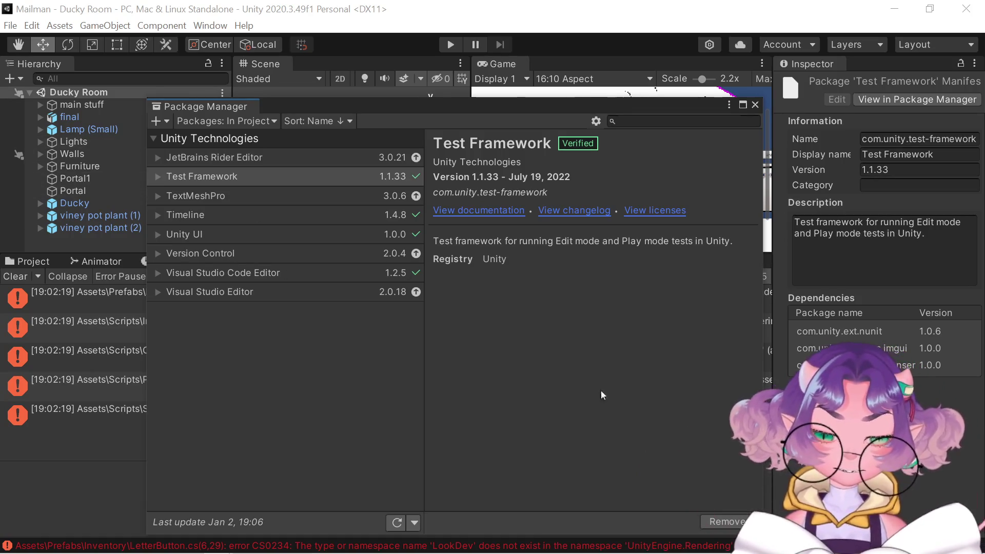
Remove the selected Test Framework package and confirm in the Removing Package dialog
{"action": "left_click", "coordinate": [747, 519]}
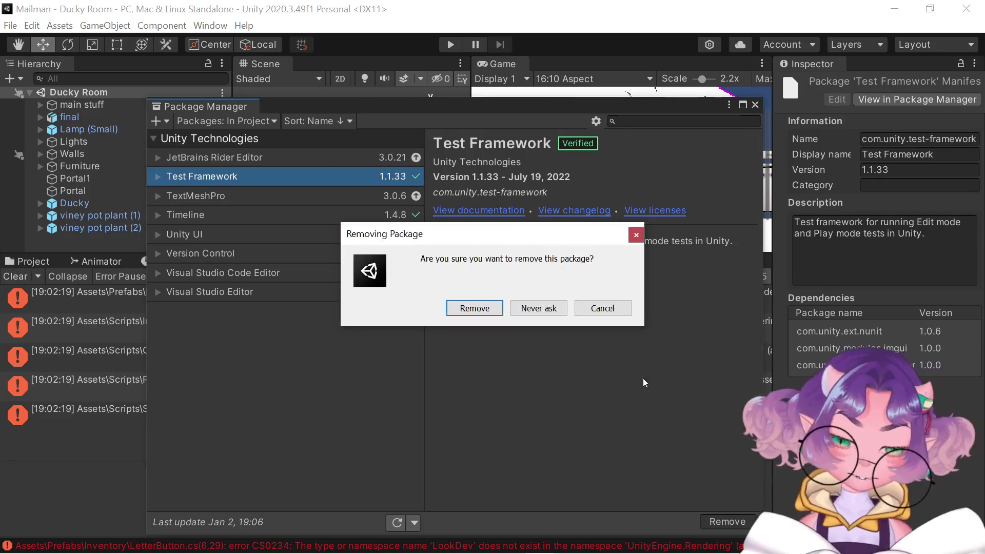
{"action": "left_click", "coordinate": [495, 309]}
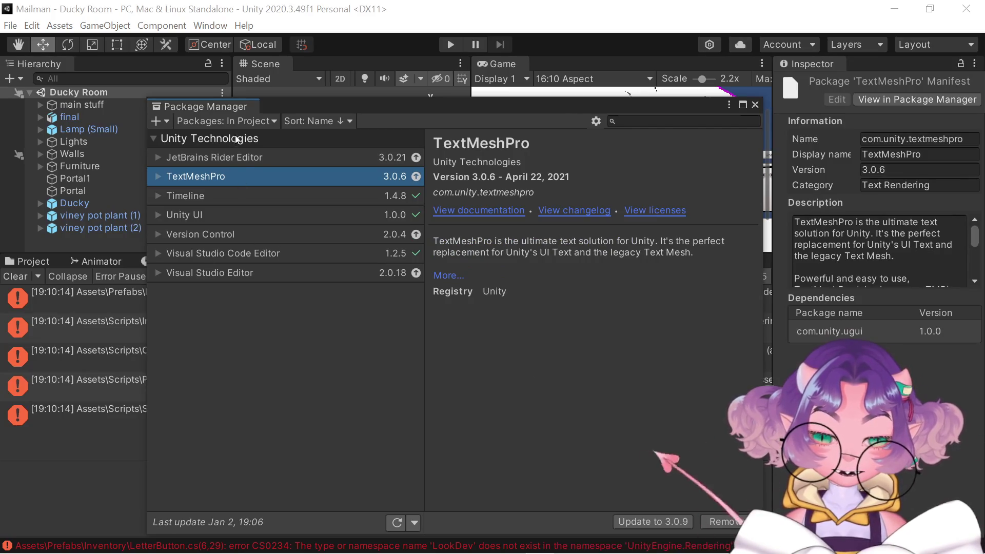
Select JetBrains Rider Editor in Package Manager and confirm its removal
{"action": "left_click", "coordinate": [242, 161]}
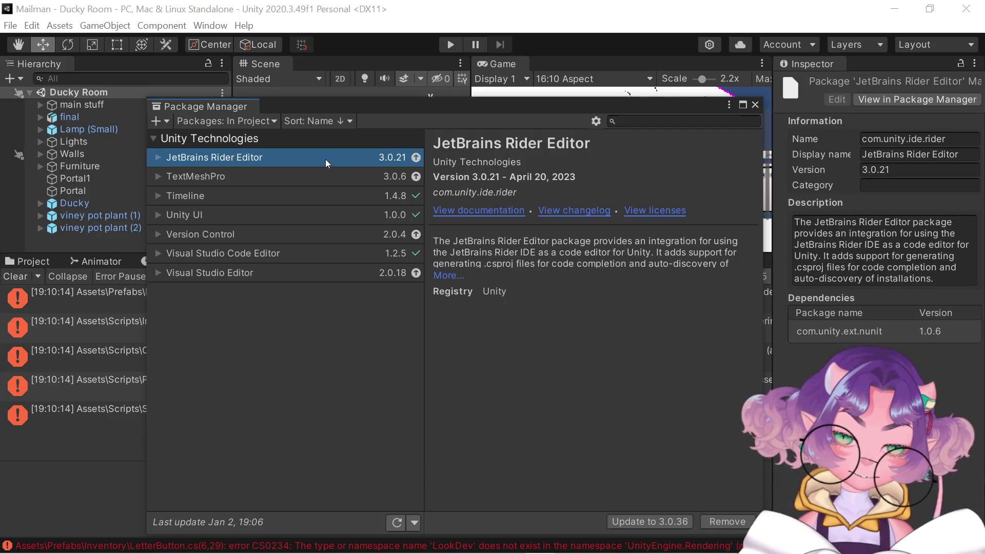
{"action": "left_click", "coordinate": [711, 522]}
{"action": "left_click", "coordinate": [463, 315]}
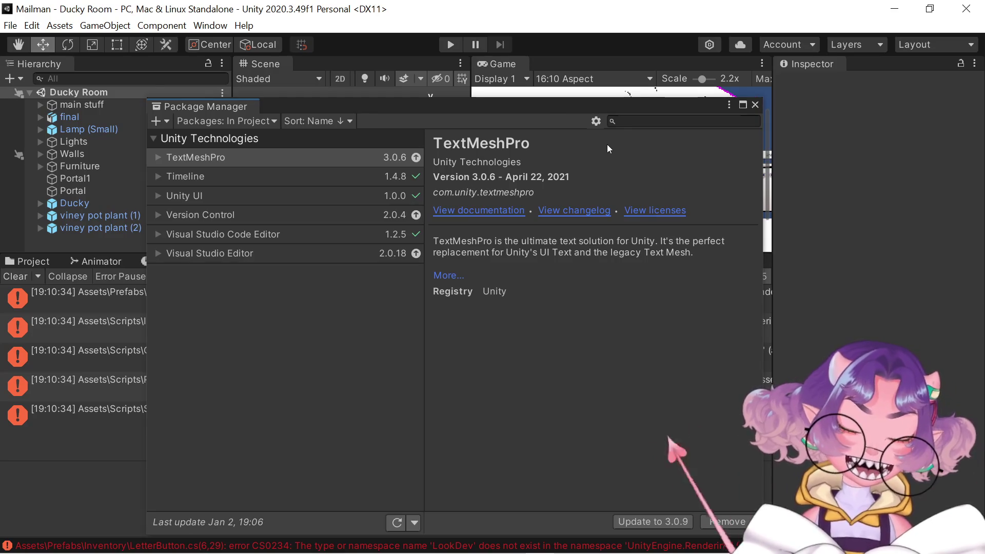
{"action": "left_click", "coordinate": [633, 120]}
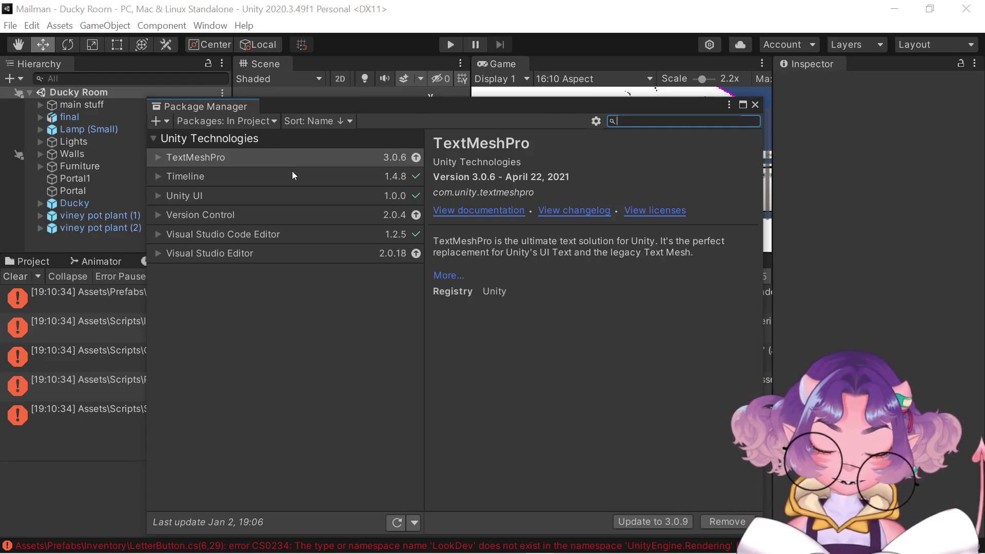
Search in-project packages for 'framework test', then open the package source dropdown
{"action": "type", "text": "fram"}
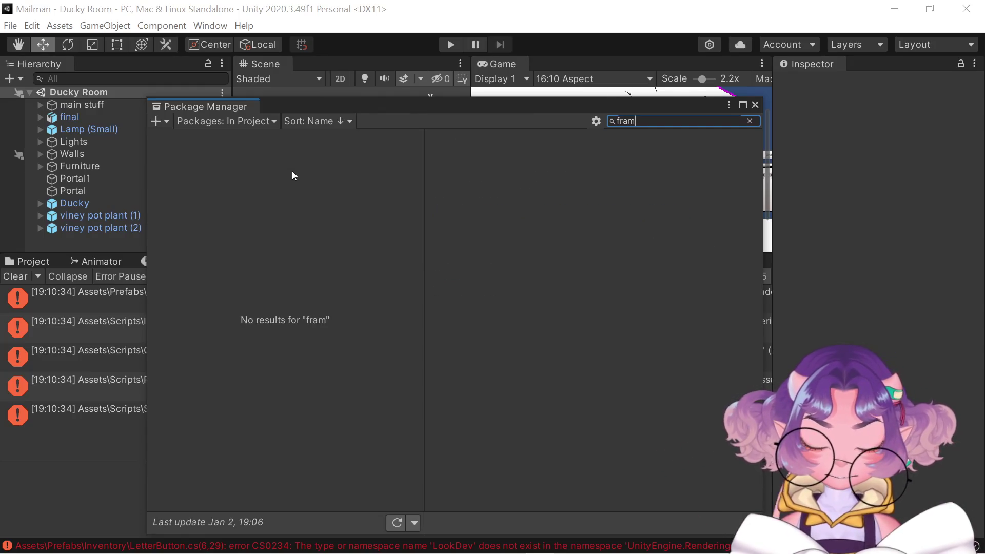
{"action": "type", "text": "ework te"}
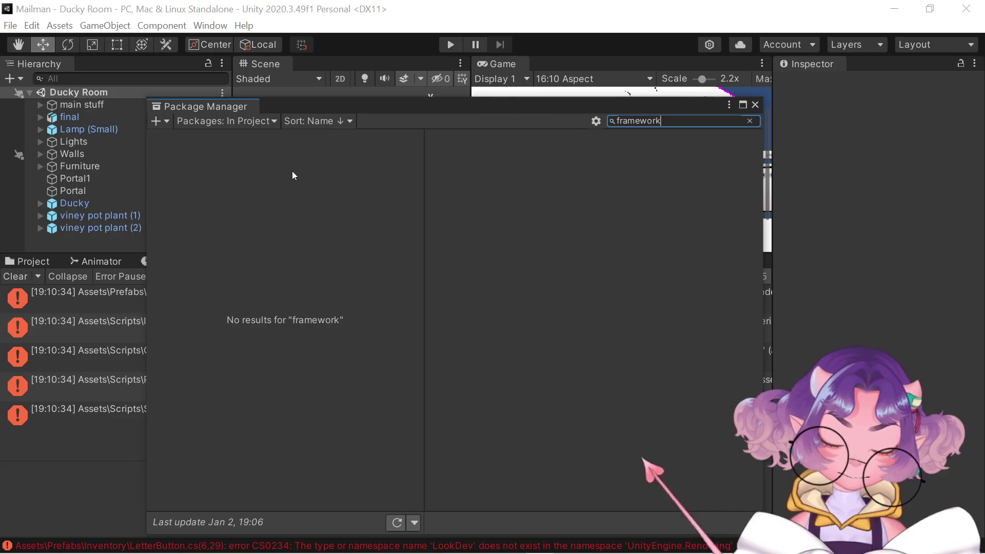
{"action": "type", "text": "st"}
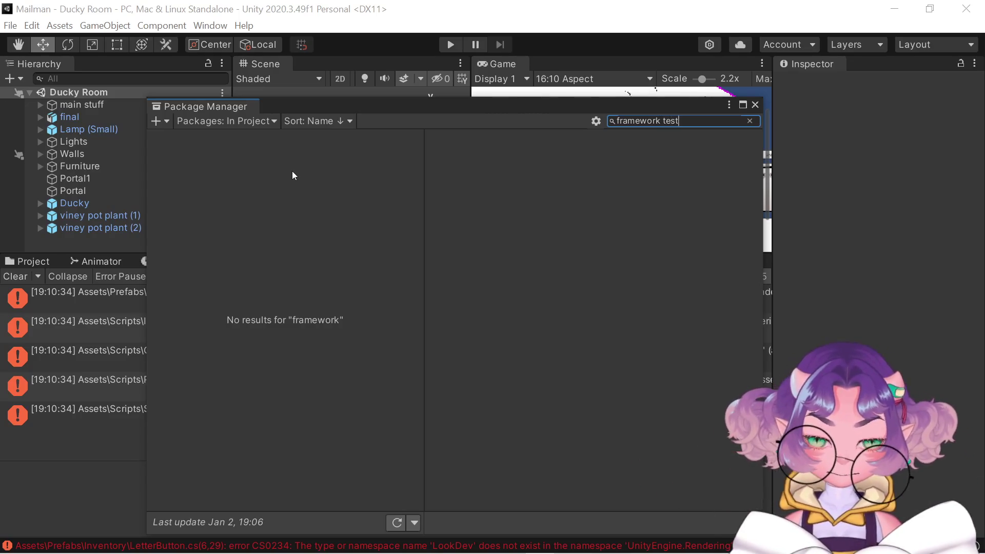
{"action": "left_click", "coordinate": [257, 123]}
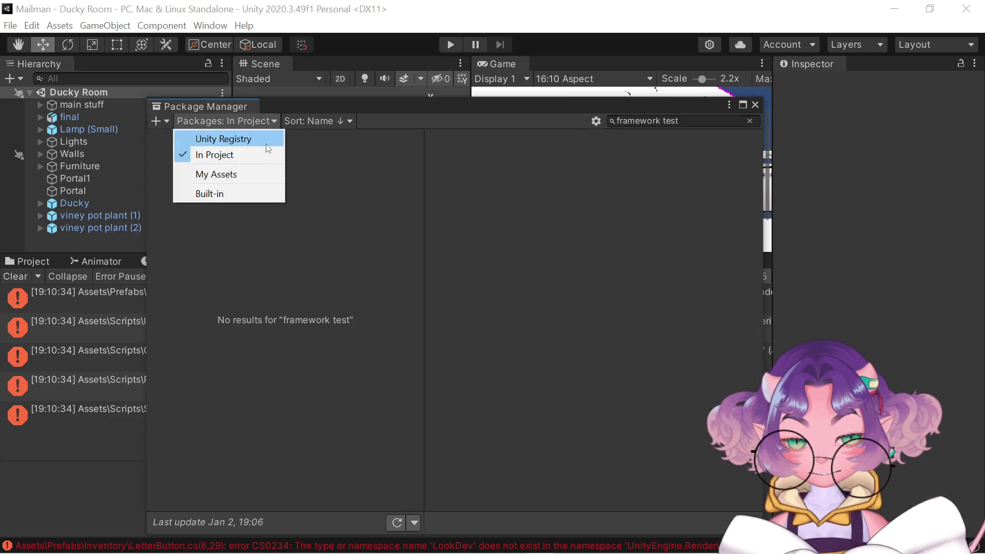
Dismiss the package source list and close the Package Manager window
{"action": "left_click", "coordinate": [389, 115]}
{"action": "left_click", "coordinate": [391, 106]}
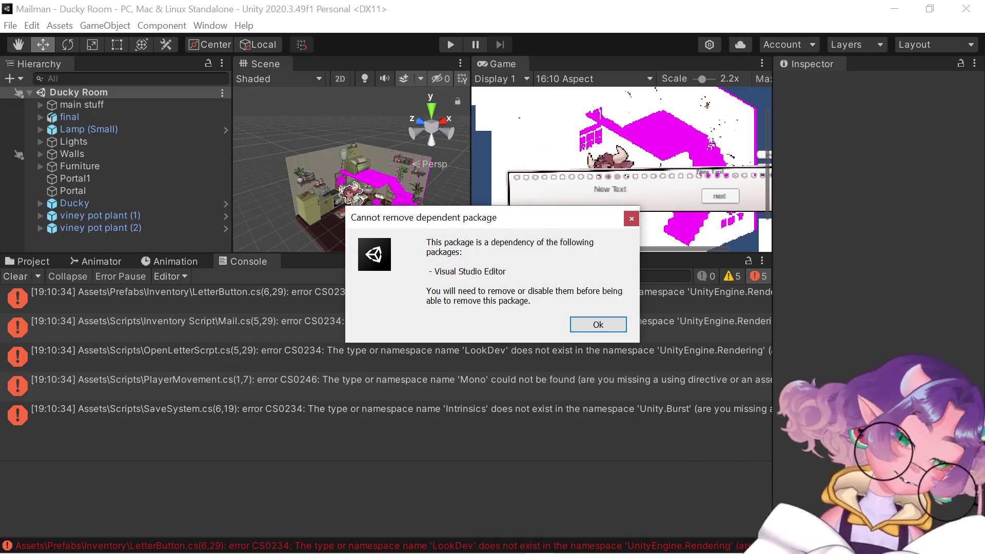
Dismiss the repeated 'Cannot remove dependent package' warning so the Test Framework 1.1.33 manifest shows
{"action": "left_click", "coordinate": [597, 335]}
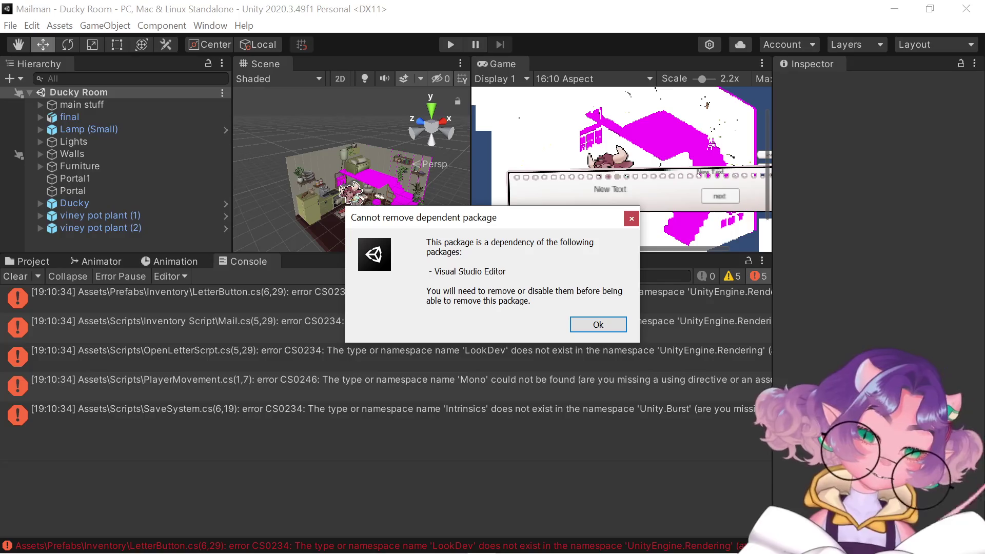
{"action": "left_click", "coordinate": [604, 326]}
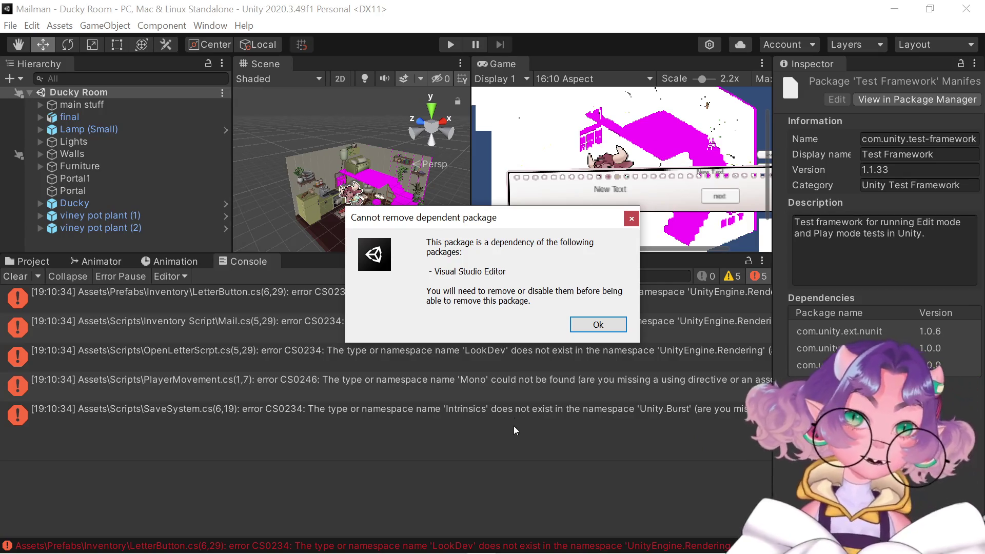
{"action": "left_click", "coordinate": [584, 323]}
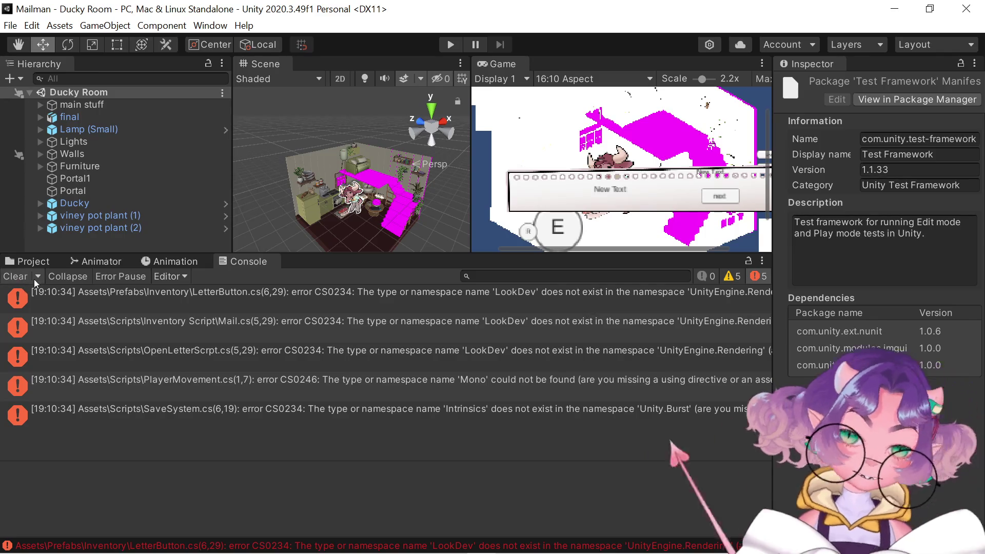
In the Assets view, select the Glow asset and dismiss the dependency warning to reach the Visual Studio Editor 2.0.18 removal prompt
{"action": "left_click", "coordinate": [34, 261]}
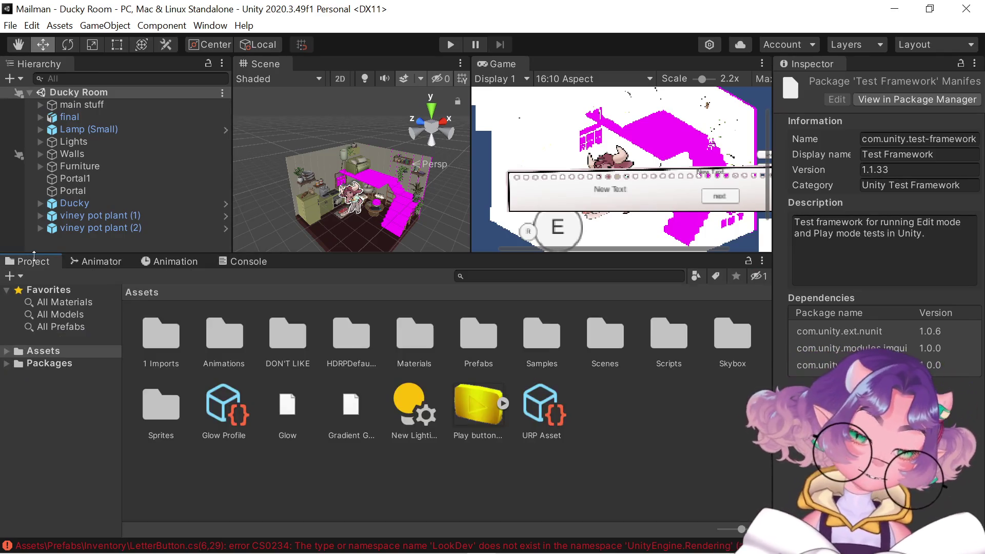
{"action": "left_click", "coordinate": [287, 405]}
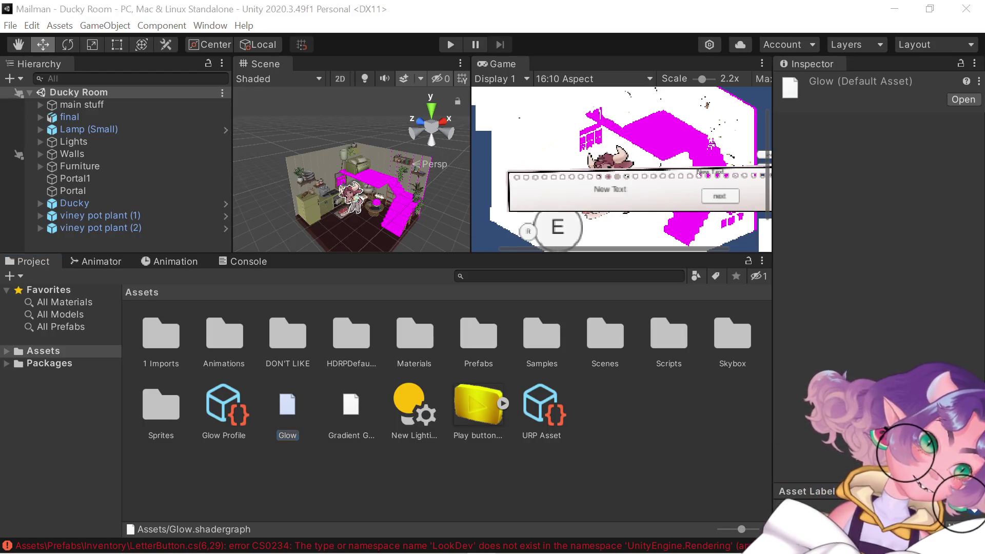
{"action": "key", "text": "Return"}
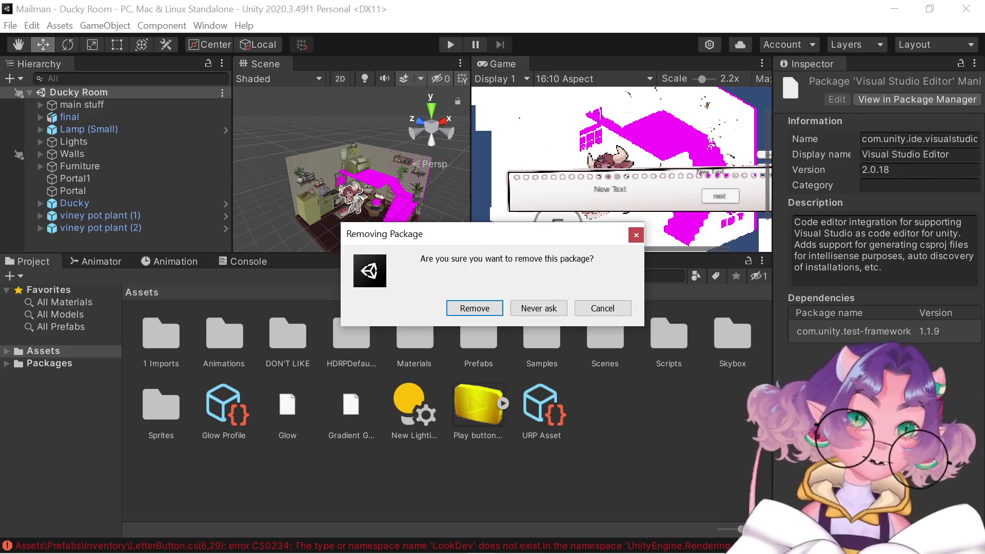
Confirm removal of the Visual Studio Editor package
{"action": "left_click", "coordinate": [466, 311]}
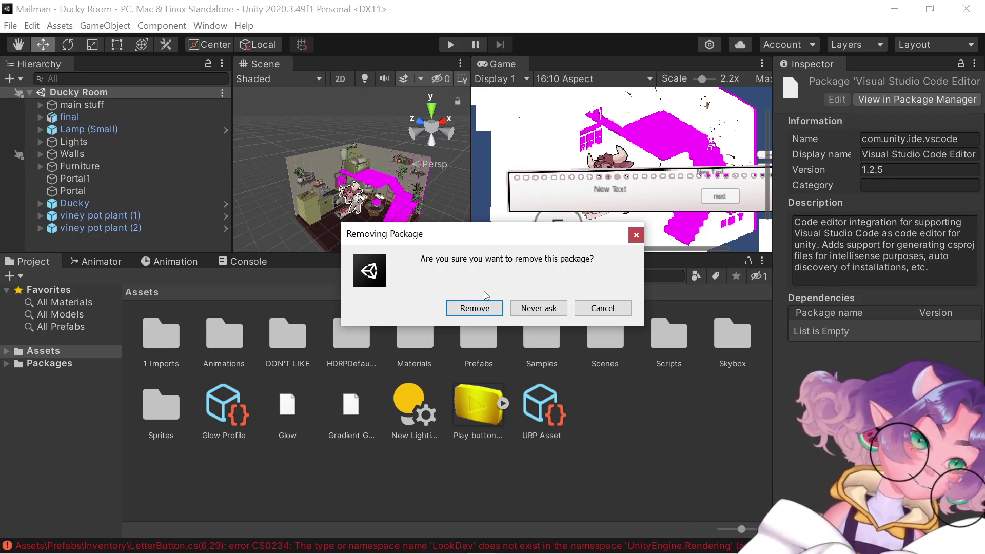
Confirm removing the Visual Studio Code Editor package, then bring up the compile error list
{"action": "left_click", "coordinate": [477, 308]}
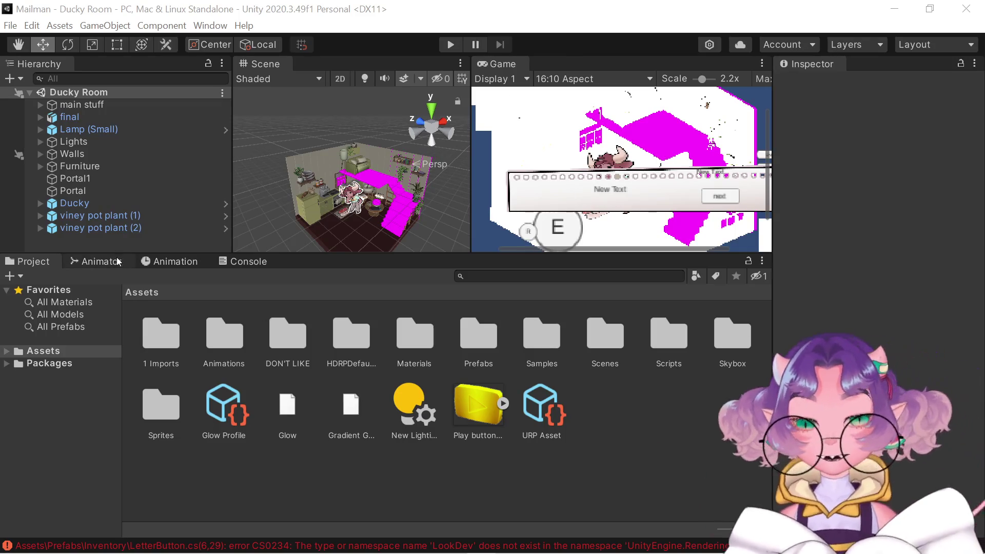
{"action": "left_click", "coordinate": [241, 261]}
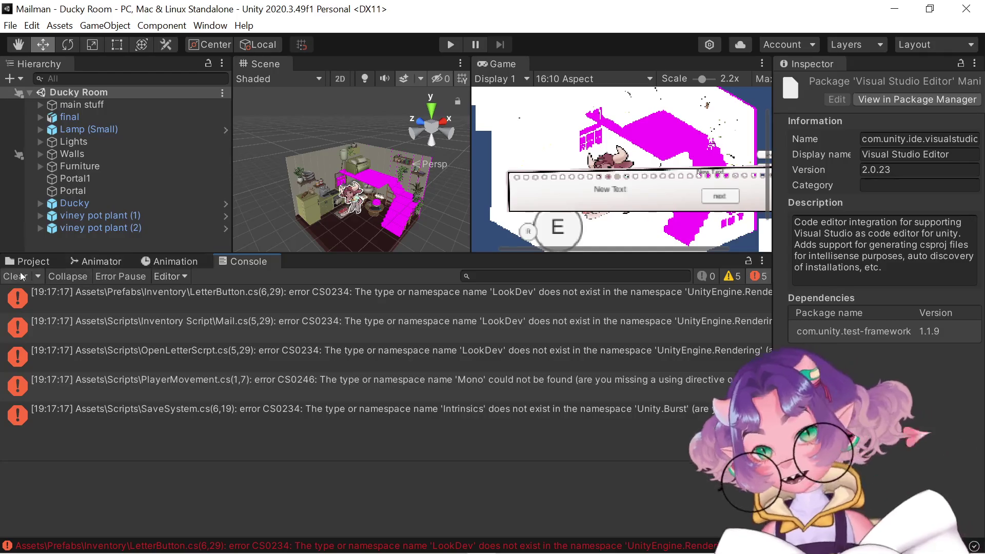
Review the Console errors with warnings shown, including DirectoryMonitor warnings, then return to the Assets folder
{"action": "left_click", "coordinate": [32, 259]}
{"action": "left_click", "coordinate": [243, 264]}
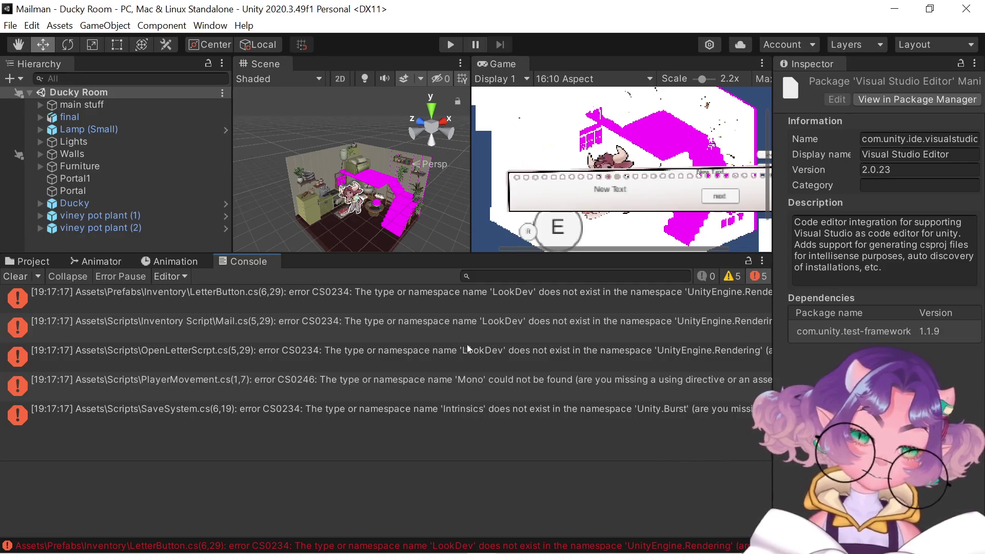
{"action": "left_click", "coordinate": [733, 276]}
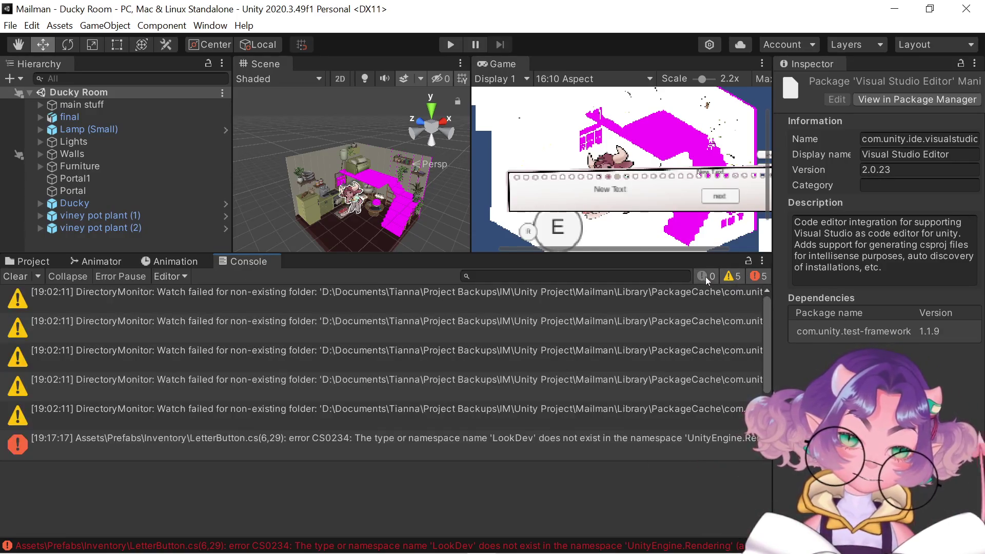
{"action": "left_click", "coordinate": [30, 261]}
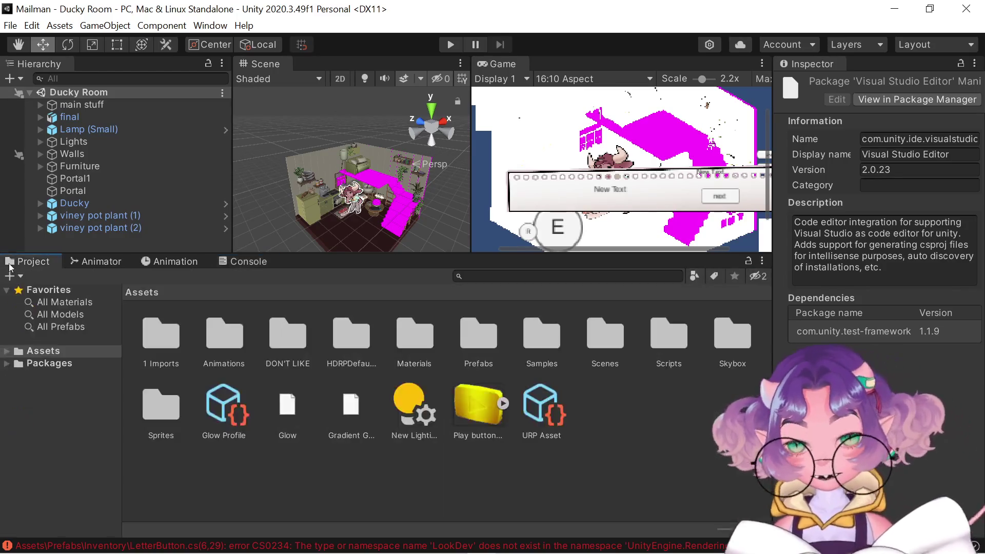
Refresh both the Packages and Assets folders
{"action": "right_click", "coordinate": [50, 363]}
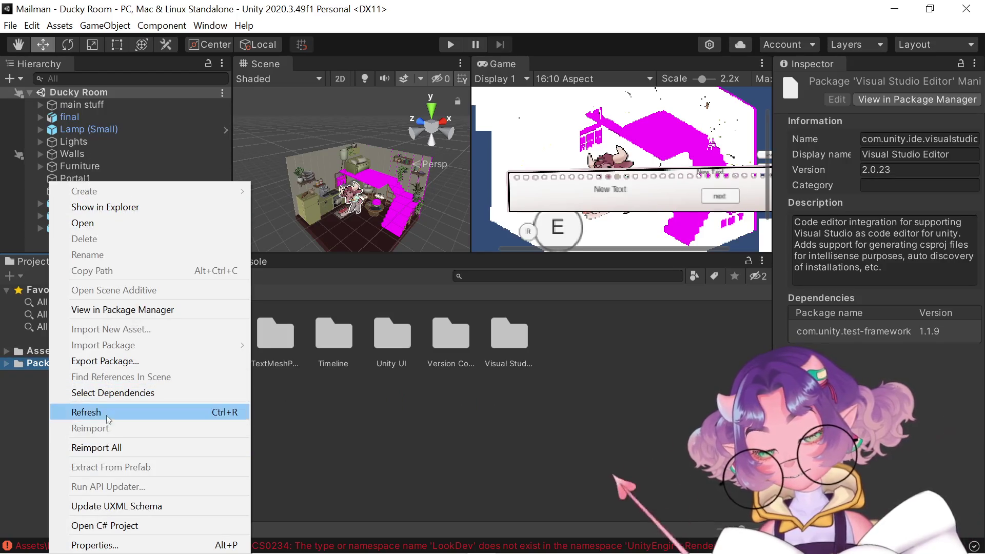
{"action": "left_click", "coordinate": [107, 413]}
{"action": "right_click", "coordinate": [63, 351]}
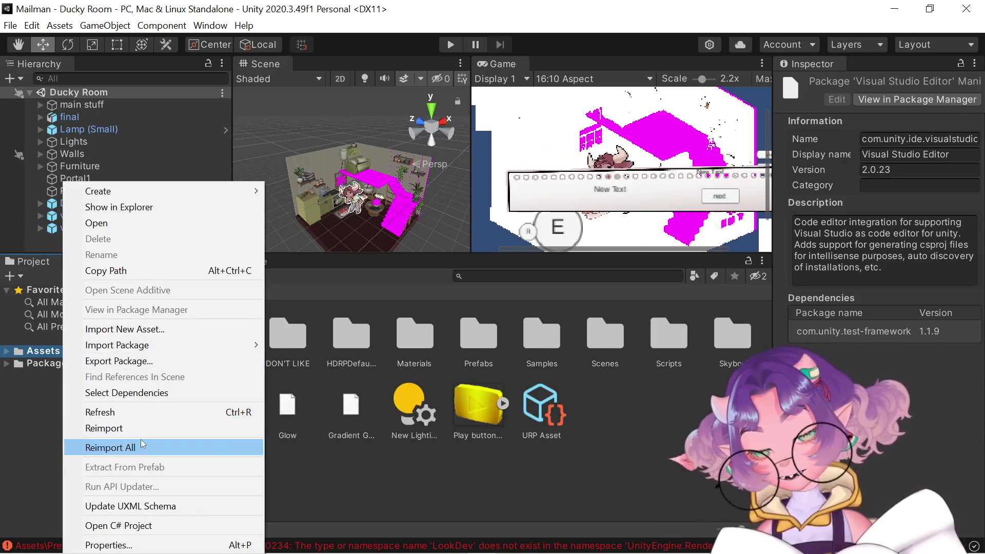
{"action": "left_click", "coordinate": [122, 415]}
Reimport All assets and confirm the reimport
{"action": "right_click", "coordinate": [53, 352]}
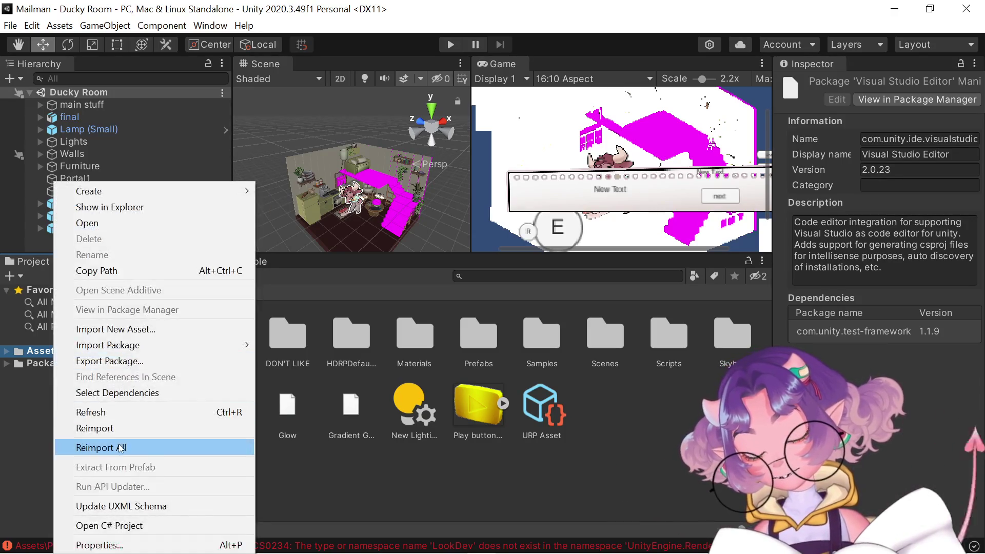
{"action": "left_click", "coordinate": [112, 447]}
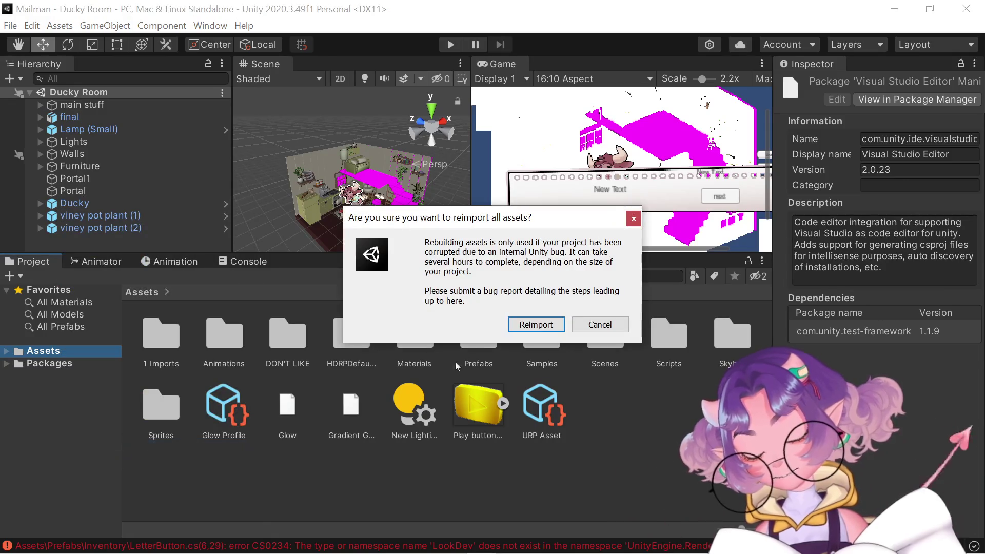
{"action": "left_click", "coordinate": [553, 321]}
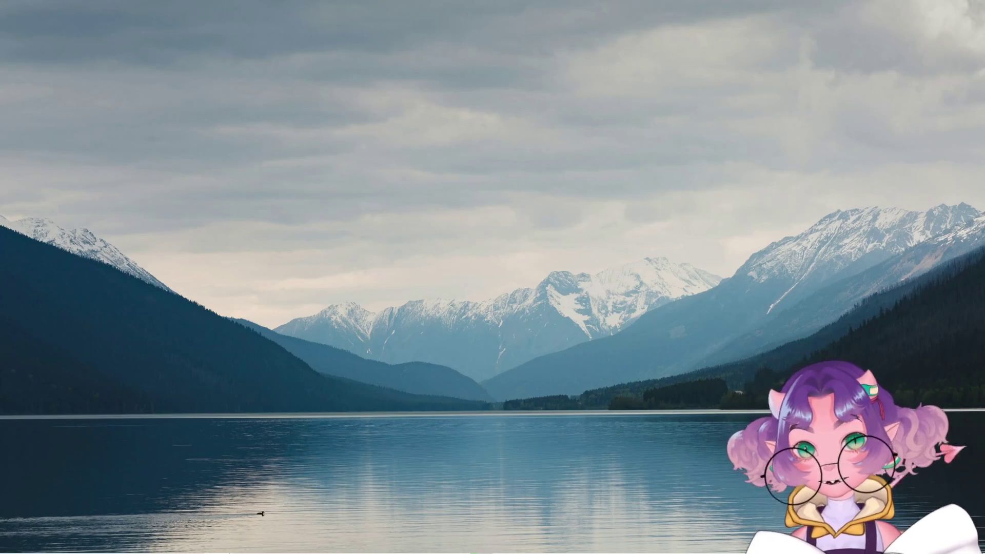
Drag the Importing progress window to the centre of the screen
{"action": "mouse_move", "coordinate": [520, 39]}
{"action": "left_mouse_down"}
{"action": "mouse_move", "coordinate": [517, 178]}
{"action": "mouse_move", "coordinate": [440, 233]}
{"action": "left_mouse_up"}
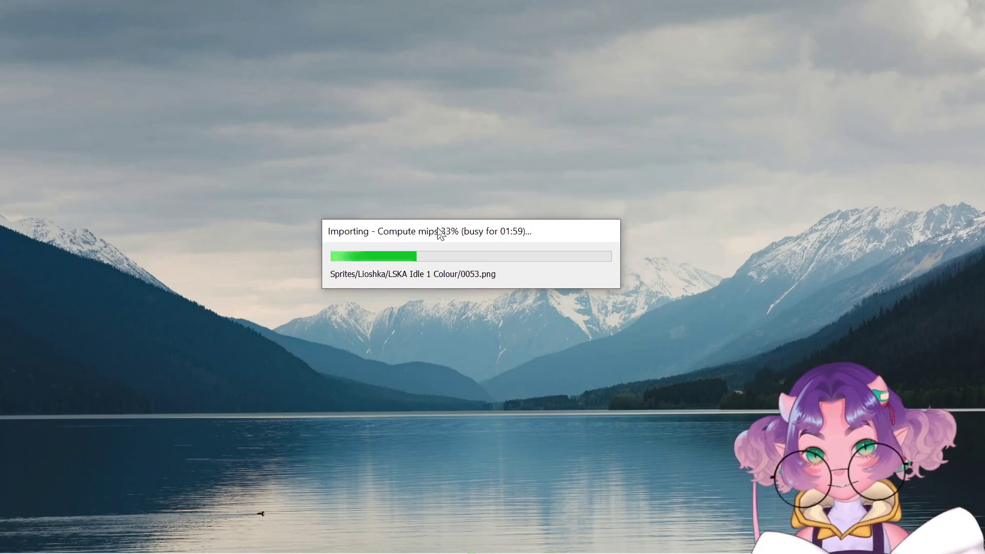
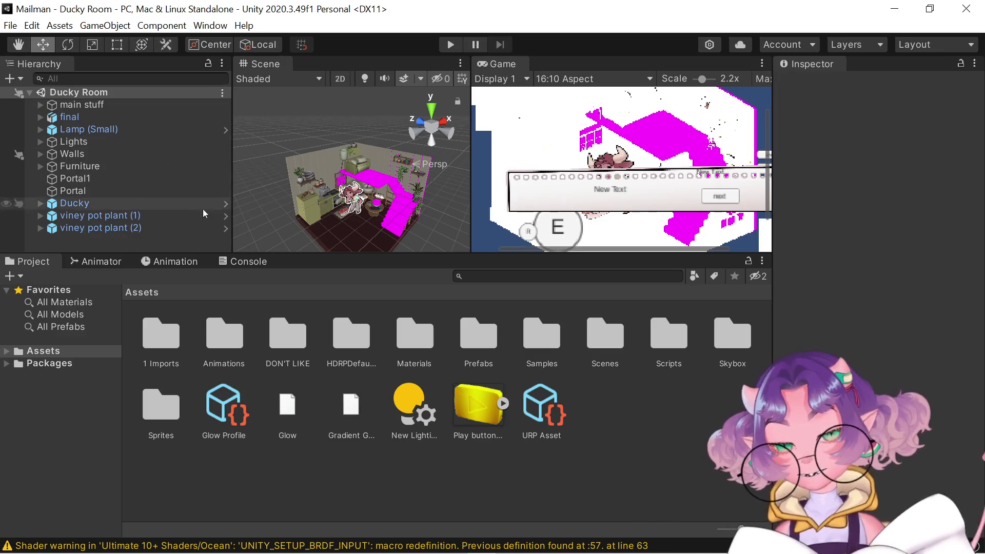
Show the Console listing the 538 shader warnings and 10 script errors
{"action": "left_click", "coordinate": [257, 262]}
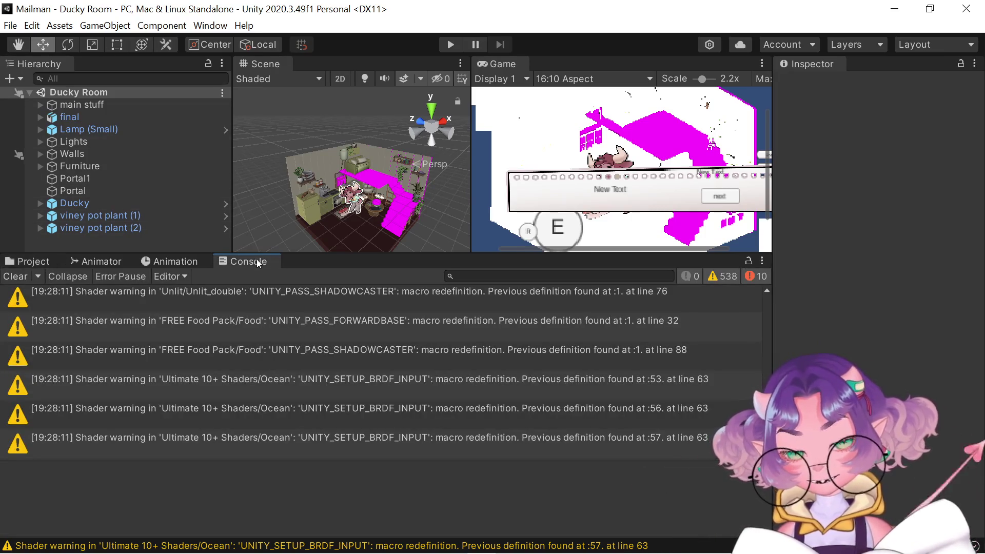
Find and select the SaveSystem.cs 'Intrinsics' CS0234 error to read its details
{"action": "scroll", "coordinate": [724, 283], "scroll_direction": "up", "scroll_amount": 5}
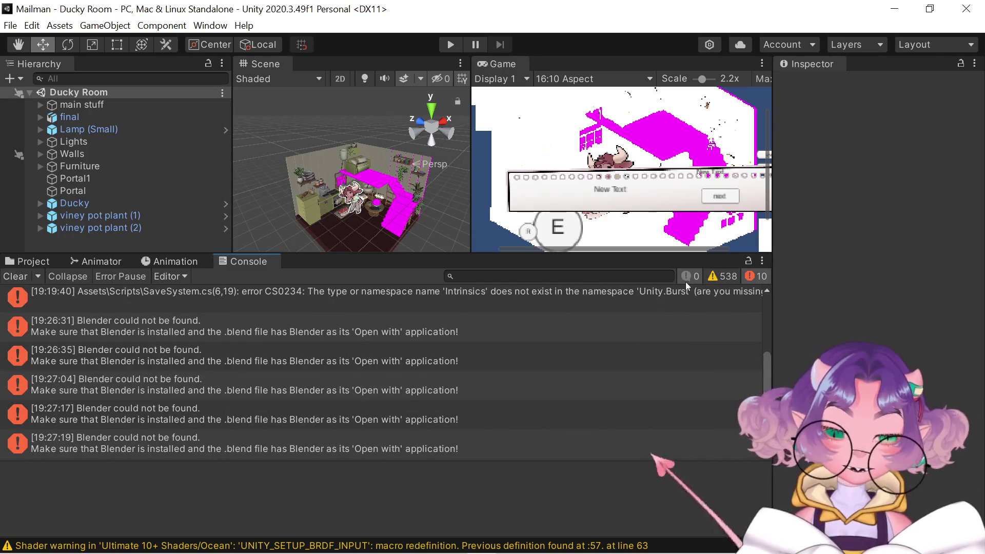
{"action": "scroll", "coordinate": [724, 370], "scroll_direction": "up", "scroll_amount": 3}
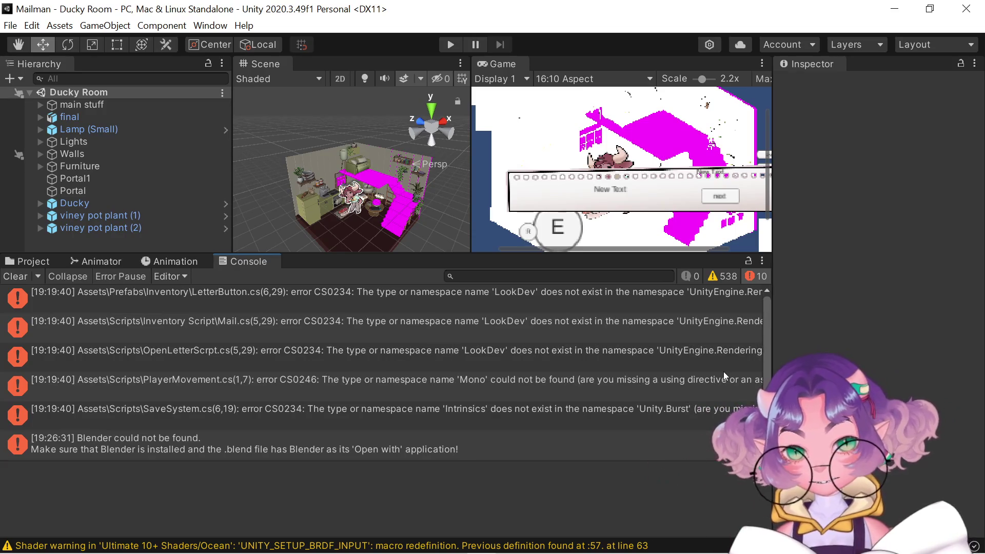
{"action": "scroll", "coordinate": [628, 338], "scroll_direction": "down", "scroll_amount": 3}
{"action": "scroll", "coordinate": [492, 379], "scroll_direction": "up", "scroll_amount": 3}
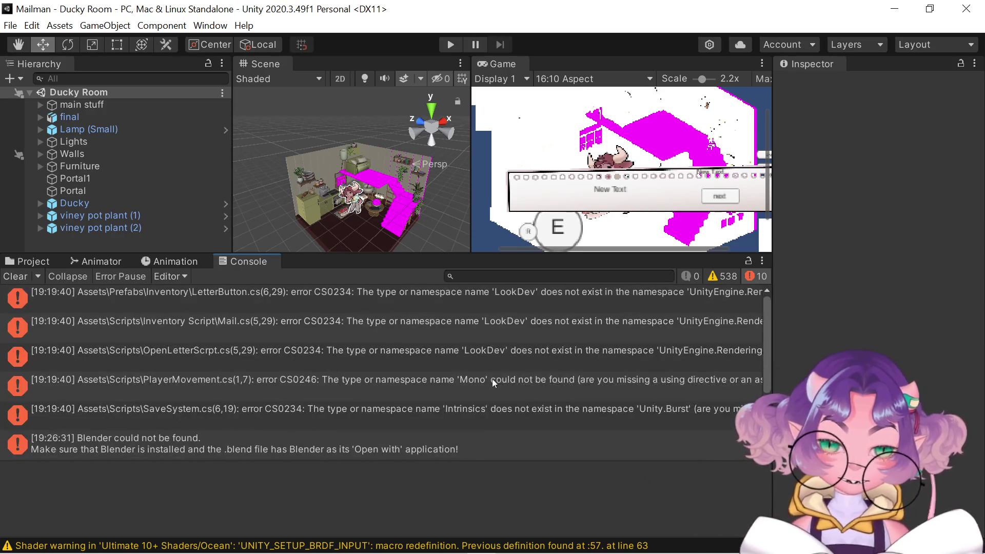
{"action": "left_click", "coordinate": [489, 409]}
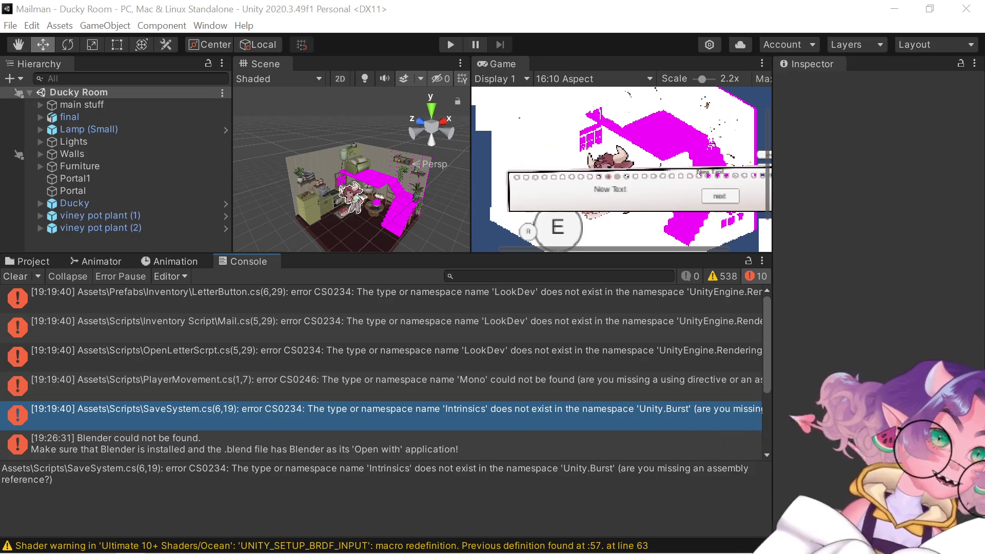
Open SaveSystem.cs at its compile error in Visual Studio, then view the PlayerMovement 'Mono' error
{"action": "key", "text": "alt+Tab"}
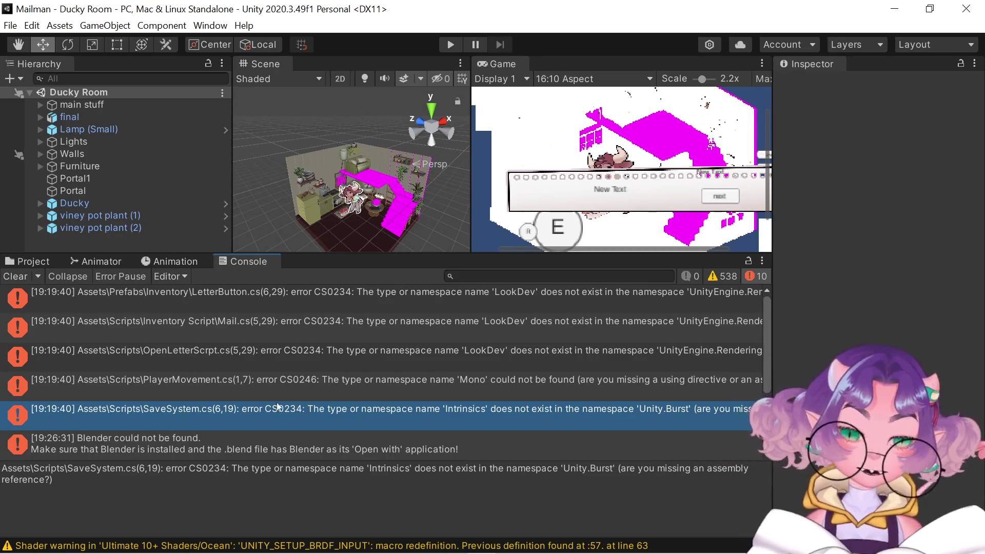
{"action": "double_click", "coordinate": [274, 410]}
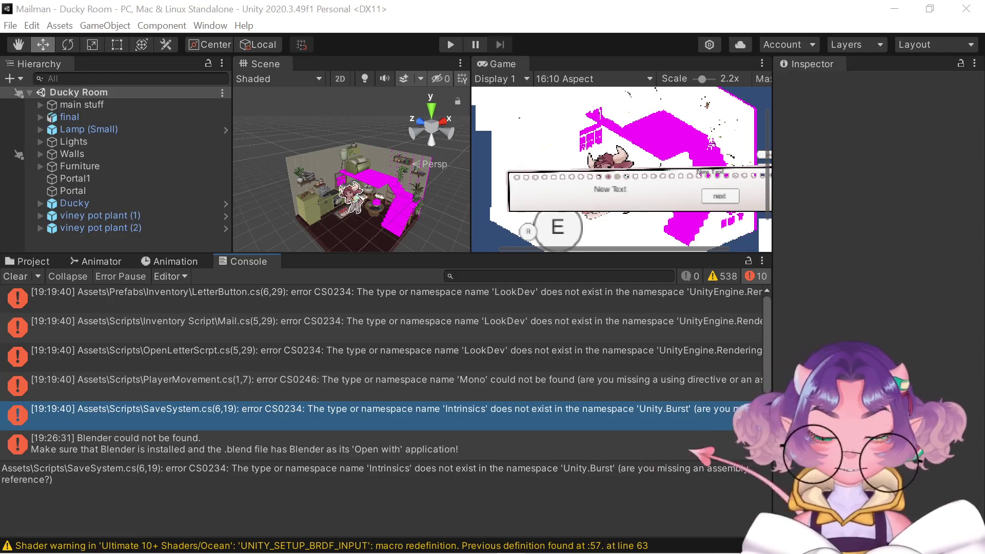
{"action": "left_click", "coordinate": [472, 379]}
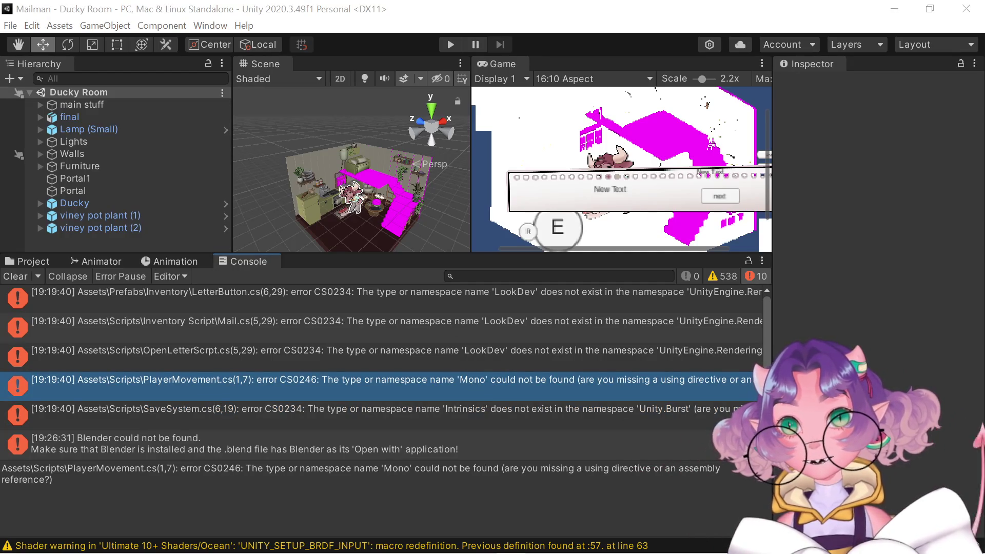
Read the full 'LookDev' error messages for OpenLetterScrpt.cs and Mail.cs
{"action": "left_click", "coordinate": [458, 364]}
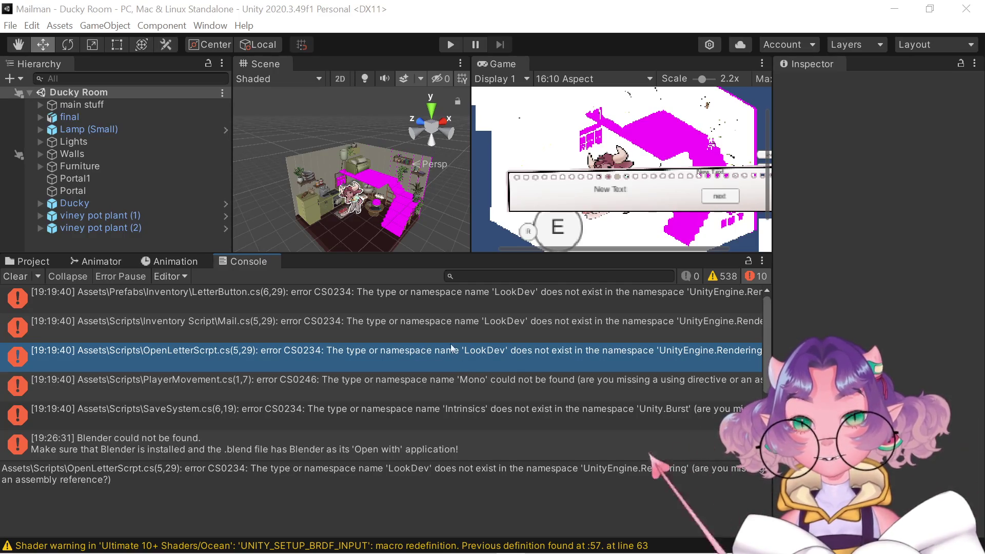
{"action": "left_click", "coordinate": [445, 330]}
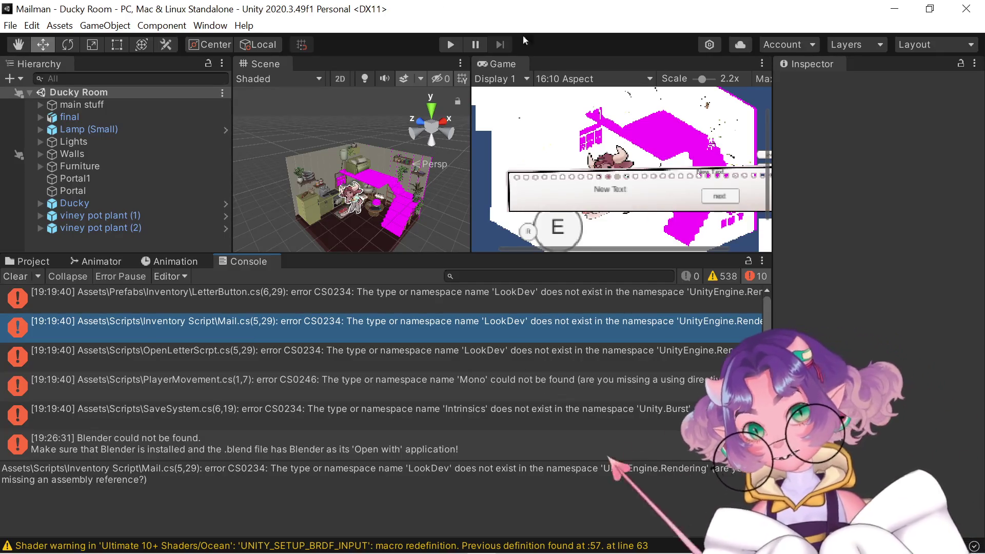
Show the full LetterButton.cs CS0234 missing 'LookDev' namespace error message
{"action": "left_click", "coordinate": [583, 308]}
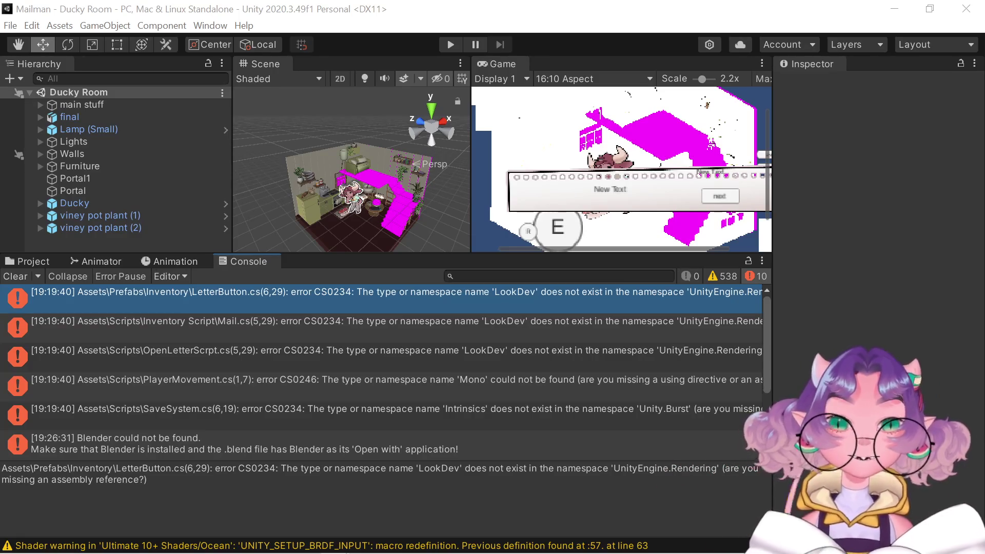
{"action": "scroll", "coordinate": [255, 349], "scroll_direction": "down", "scroll_amount": 3}
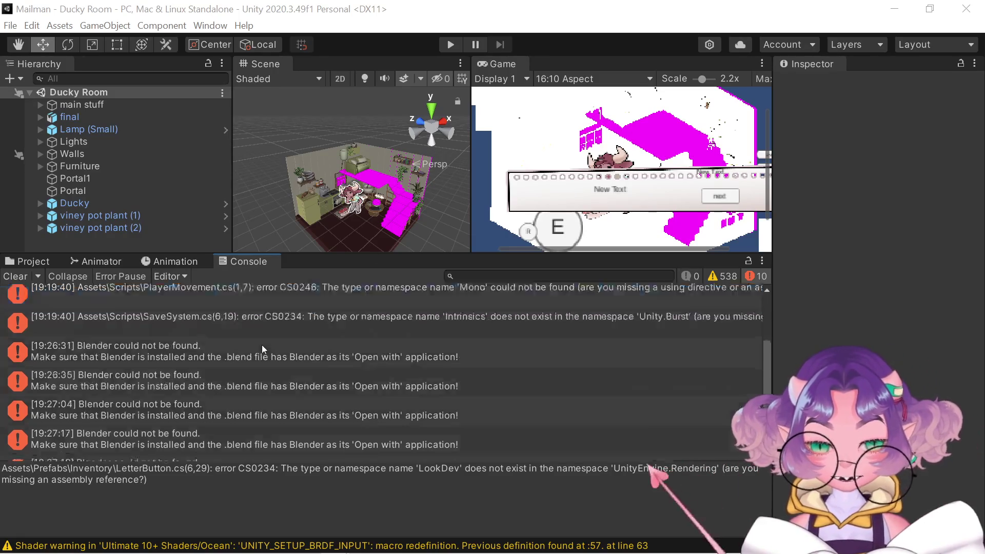
{"action": "scroll", "coordinate": [263, 344], "scroll_direction": "up", "scroll_amount": 3}
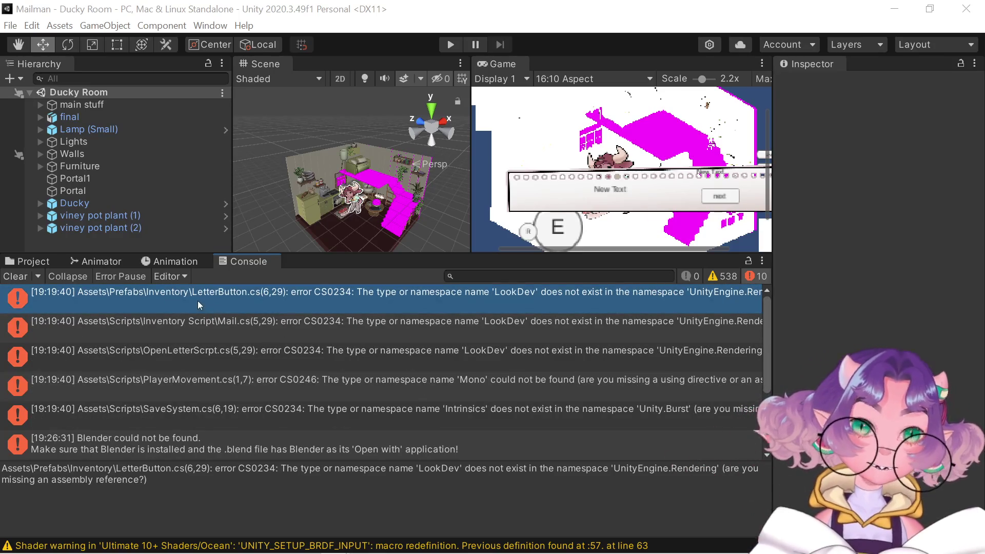